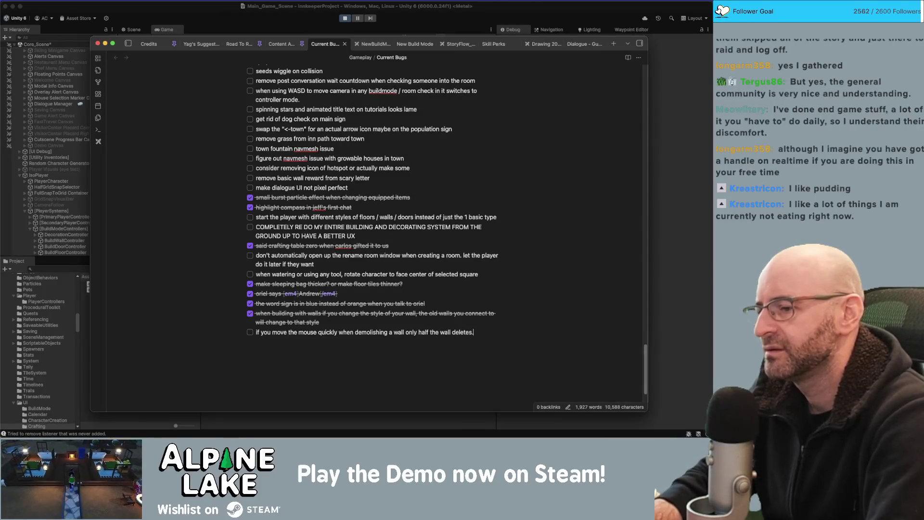
Add a new bug item about the color style switch null ref when switching to wall building.
{"action": "key", "text": "Return"}
{"action": "type", "text": "if you switch from w"}
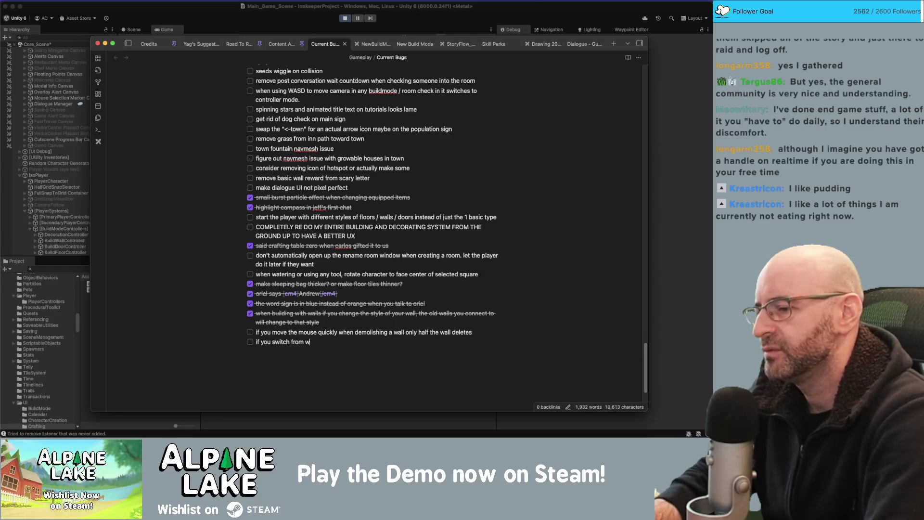
{"action": "type", "text": "all redeco to wall"}
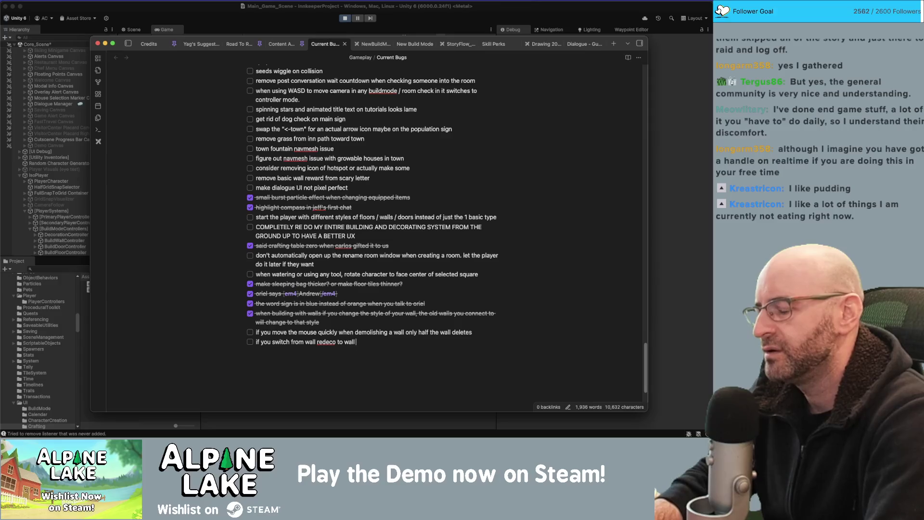
{"action": "type", "text": "building y"}
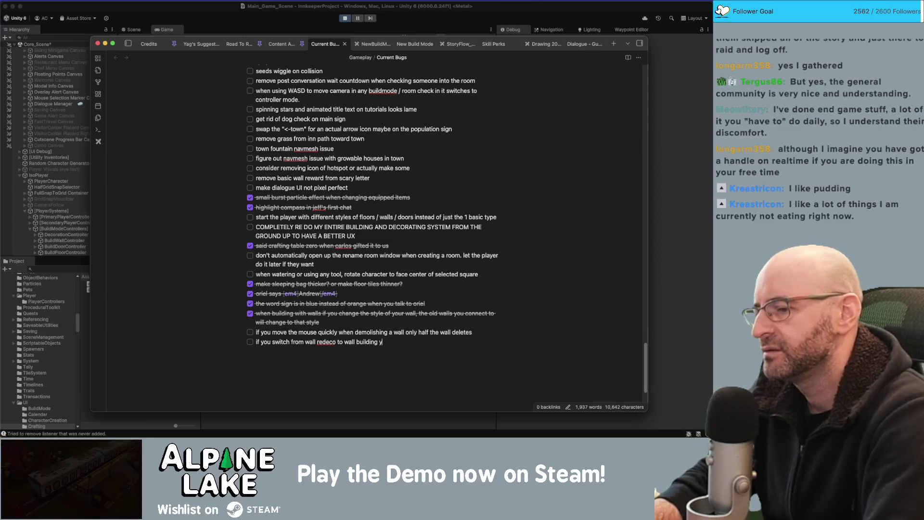
{"action": "type", "text": "ou get a null ref in th"}
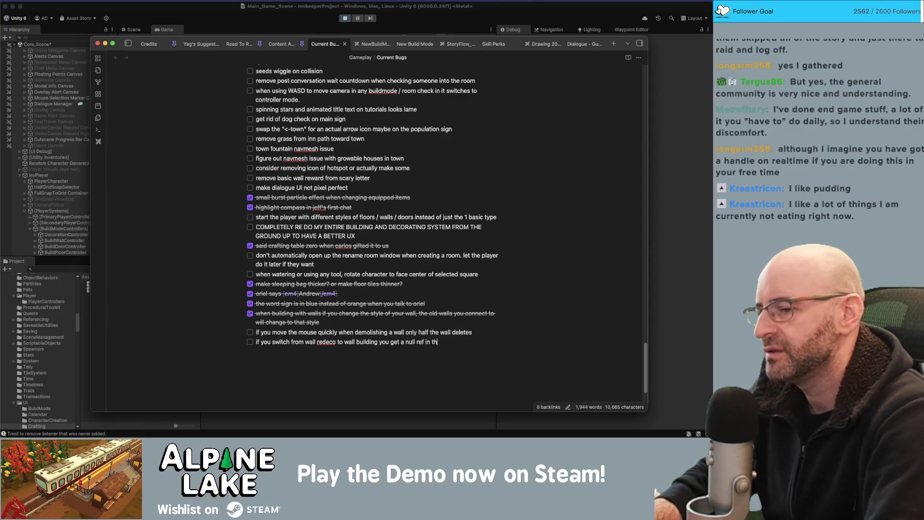
{"action": "type", "text": "e style switch panel"}
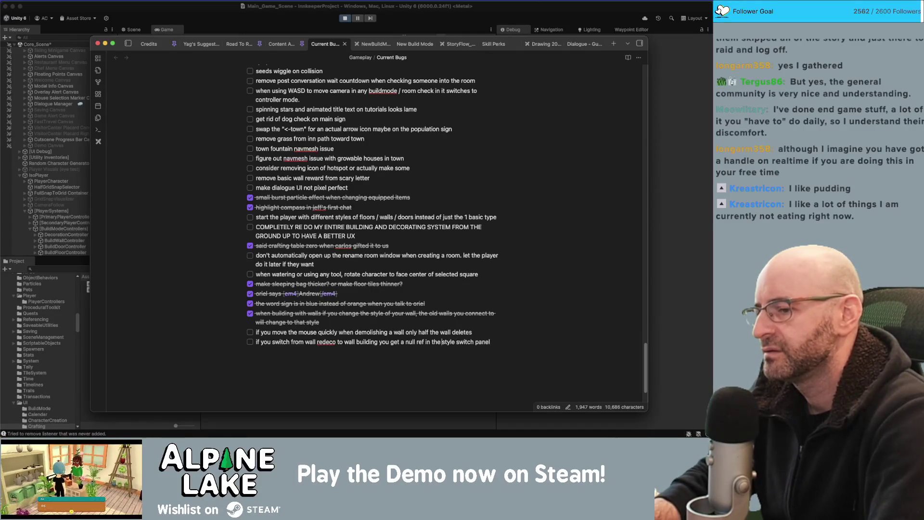
{"action": "type", "text": "color"}
{"action": "key", "text": "End"}
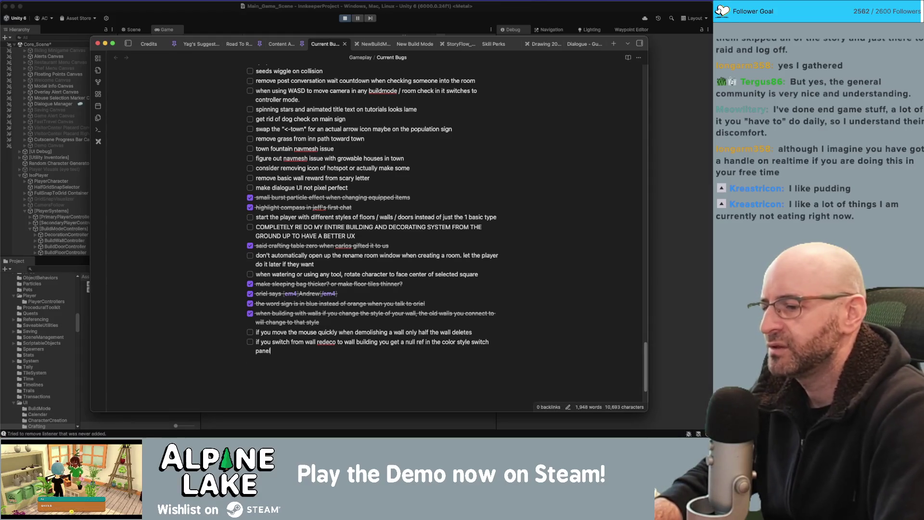
Reword the bug to say 'wall/doors/windows', add an empty checkbox below, and return to Unity.
{"action": "left_click", "coordinate": [271, 342]}
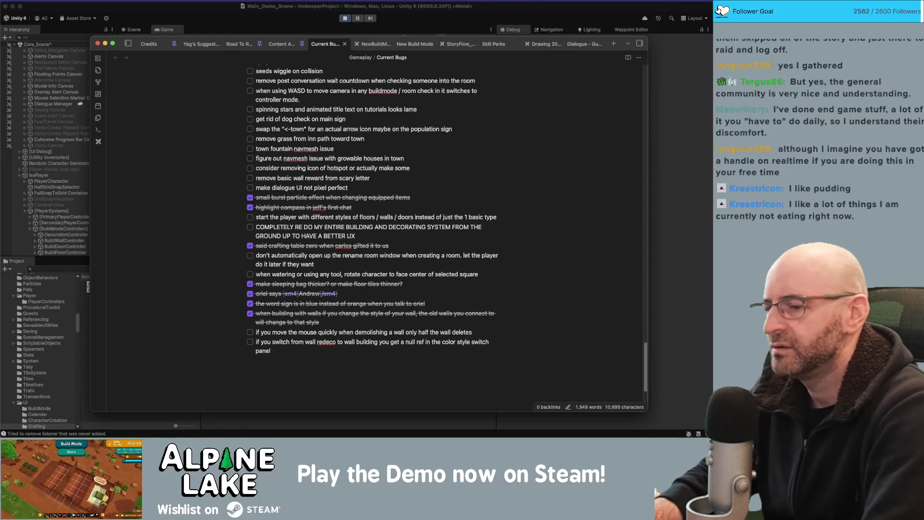
{"action": "type", "text": "("}
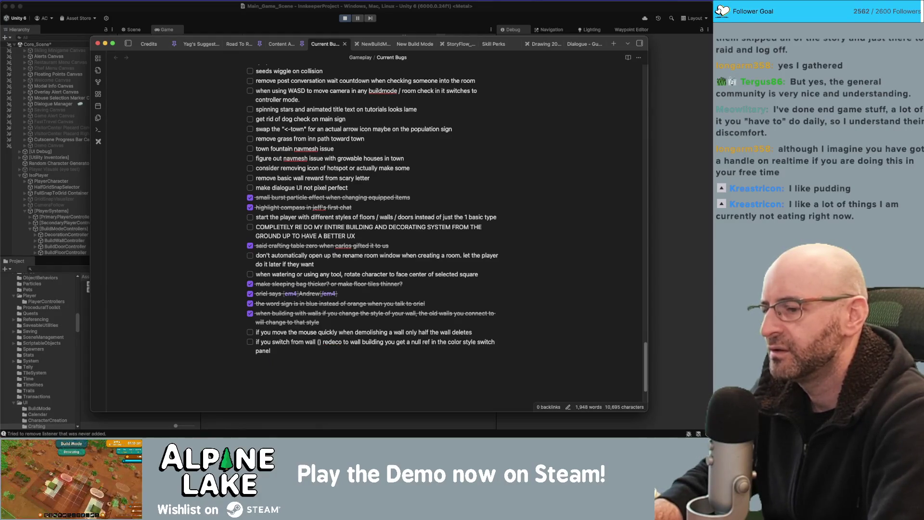
{"action": "type", "text": "or doors"}
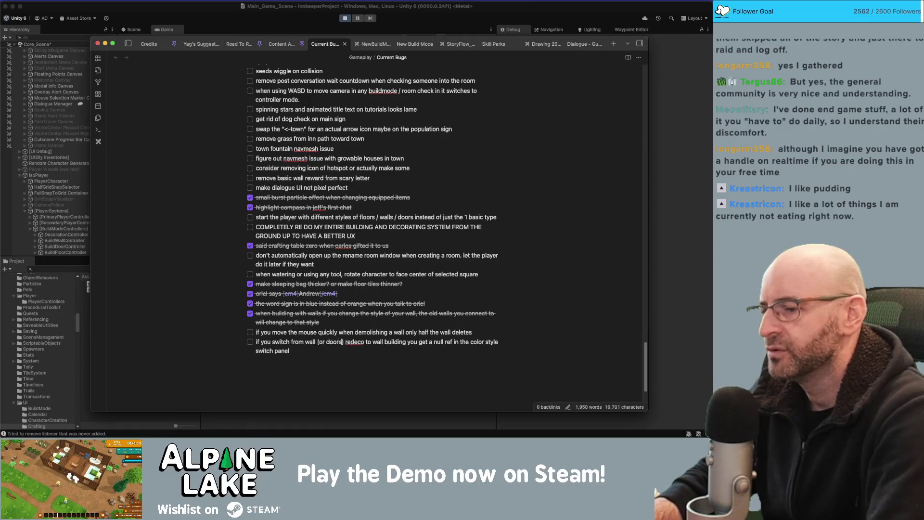
{"action": "type", "text": " or w"}
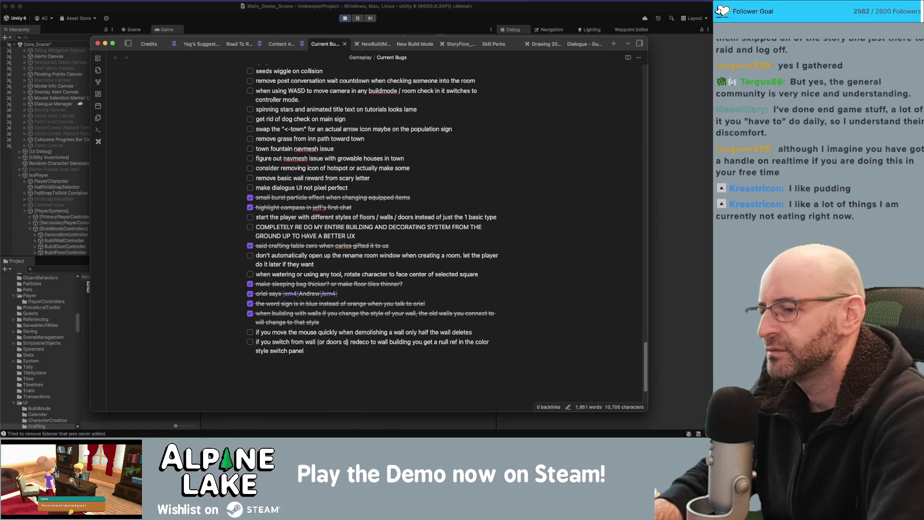
{"action": "key", "text": "BackSpace"}
{"action": "key", "text": "BackSpace"}
{"action": "key", "text": "BackSpace"}
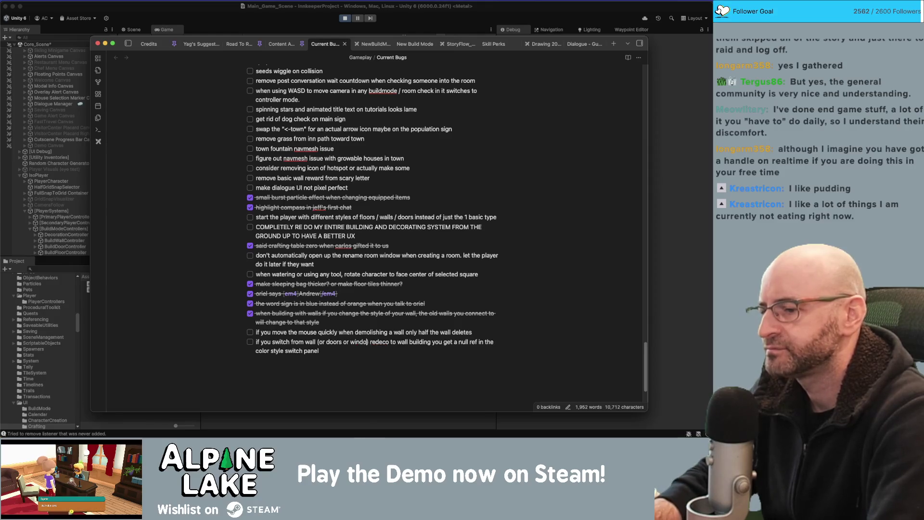
{"action": "type", "text": ")"}
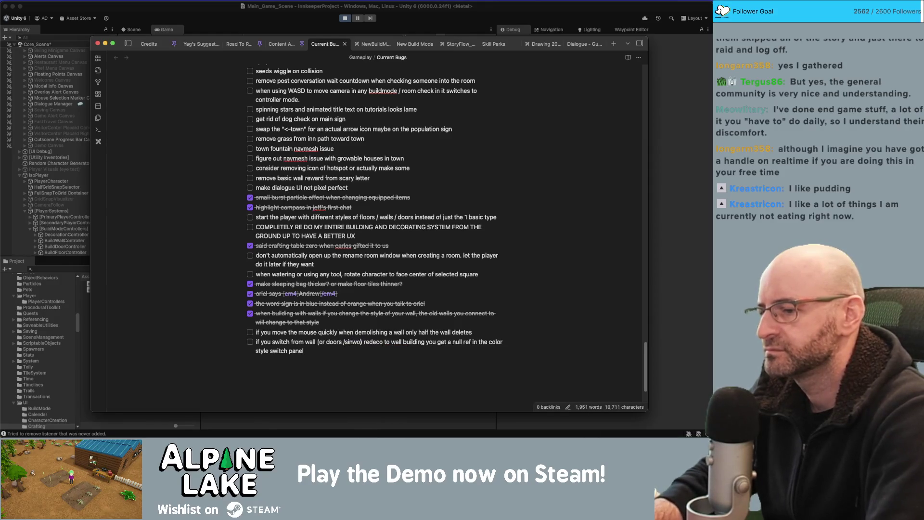
{"action": "type", "text": "/windows"}
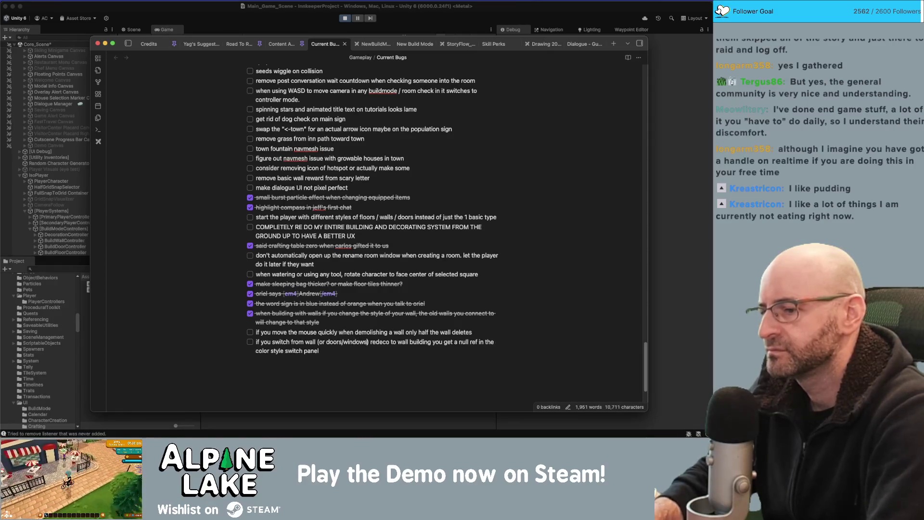
{"action": "left_click", "coordinate": [327, 342]}
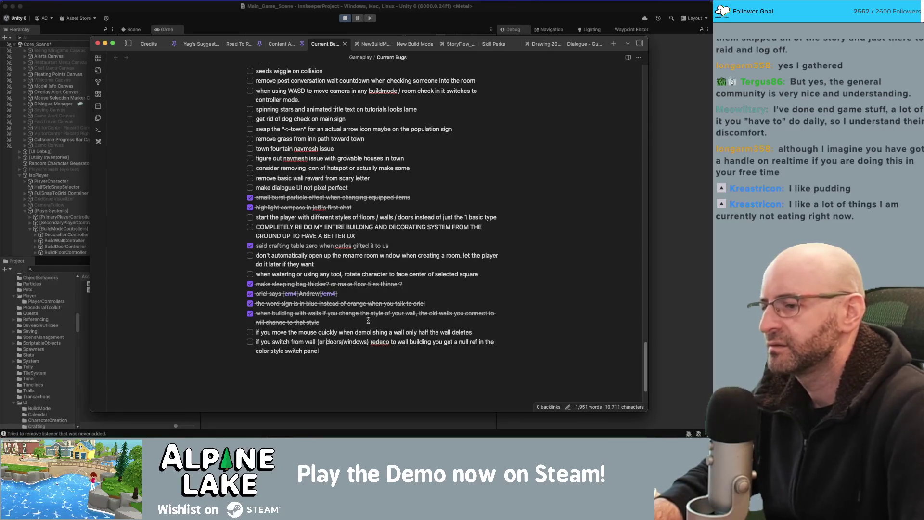
{"action": "key", "text": "BackSpace"}
{"action": "key", "text": "BackSpace"}
{"action": "key", "text": "BackSpace"}
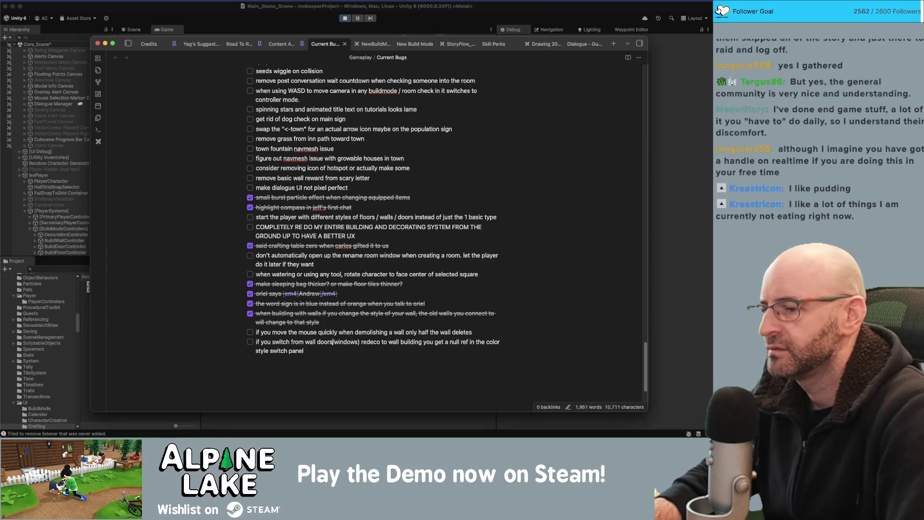
{"action": "key", "text": "BackSpace"}
{"action": "key", "text": "BackSpace"}
{"action": "key", "text": "BackSpace"}
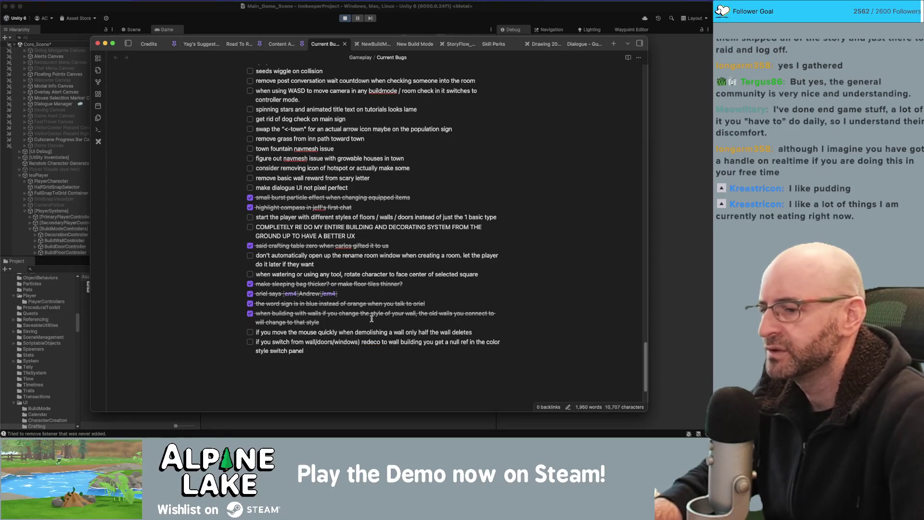
{"action": "left_click", "coordinate": [358, 342]}
{"action": "key", "text": "BackSpace"}
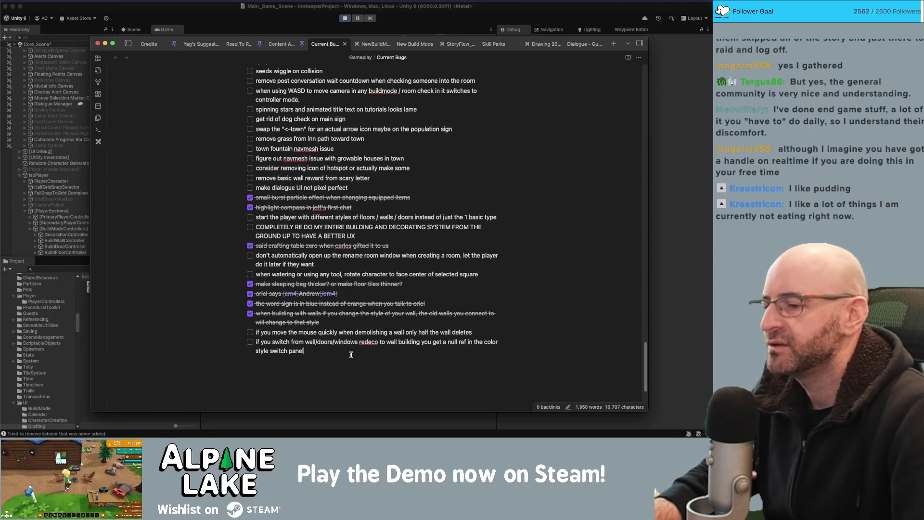
{"action": "key", "text": "Return"}
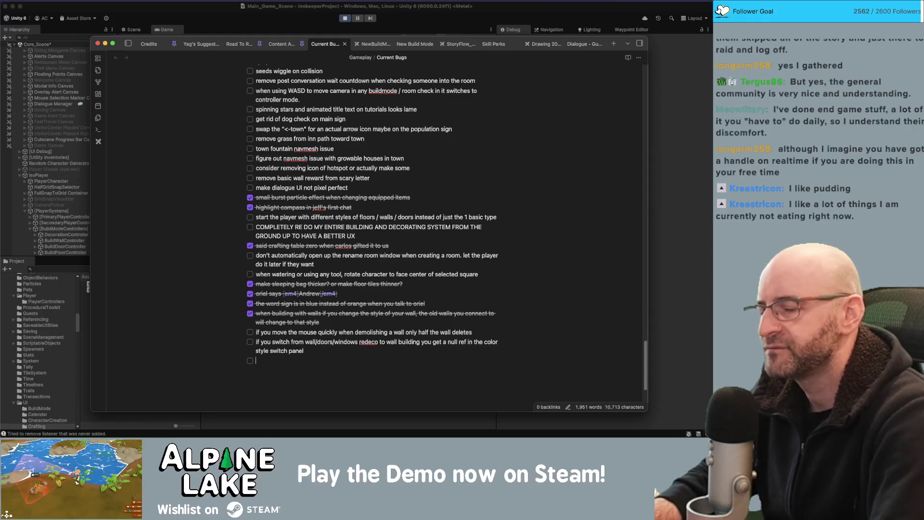
{"action": "left_click", "coordinate": [83, 140]}
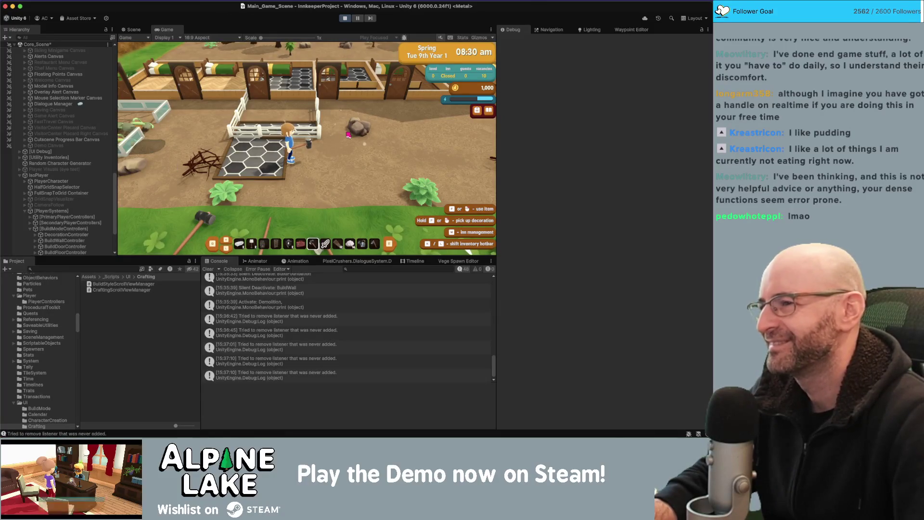
{"action": "scroll", "coordinate": [349, 134], "scroll_direction": "down", "scroll_amount": 3}
{"action": "key", "text": "d"}
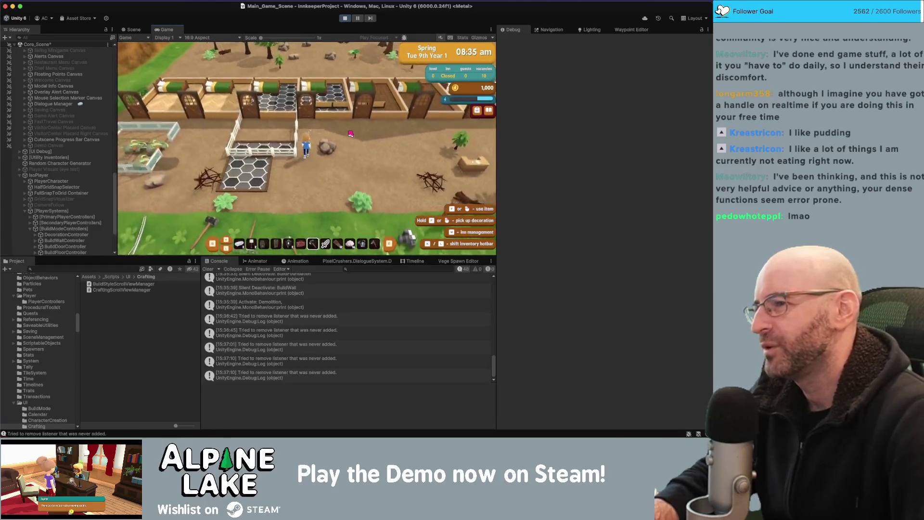
Rotate the game camera with Q and E, then switch through Obsidian to Visual Studio.
{"action": "key", "text": "q"}
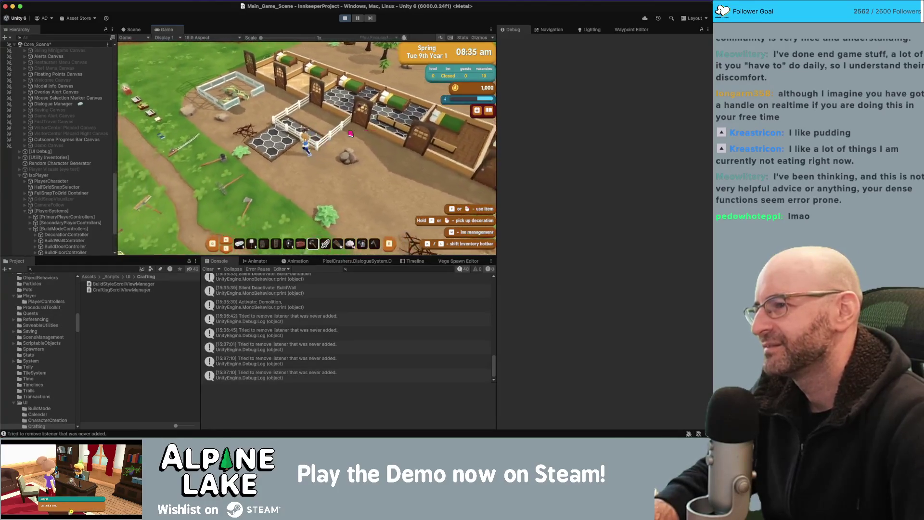
{"action": "key", "text": "e"}
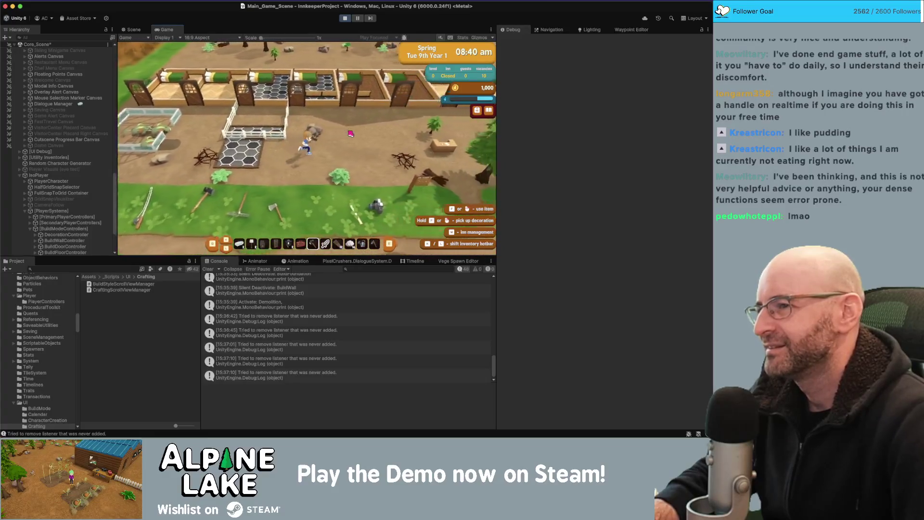
{"action": "key", "text": "super+Tab"}
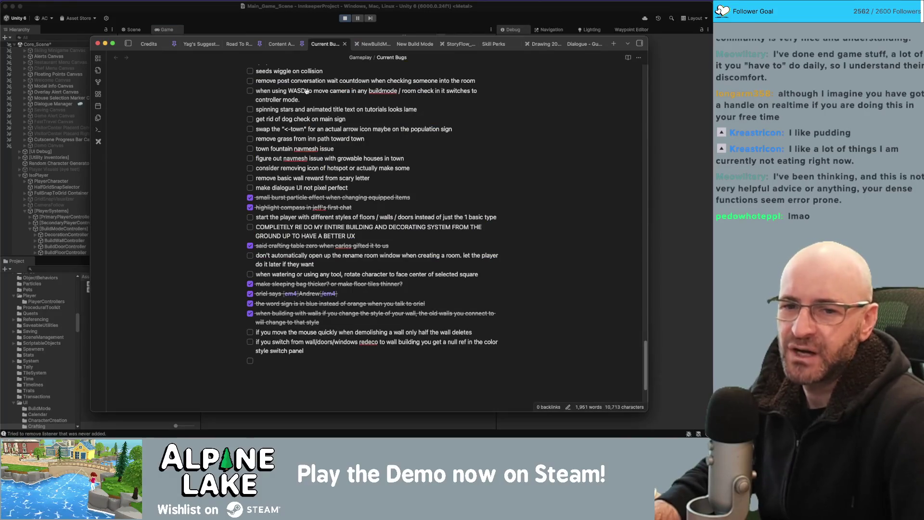
{"action": "key", "text": "super+Tab"}
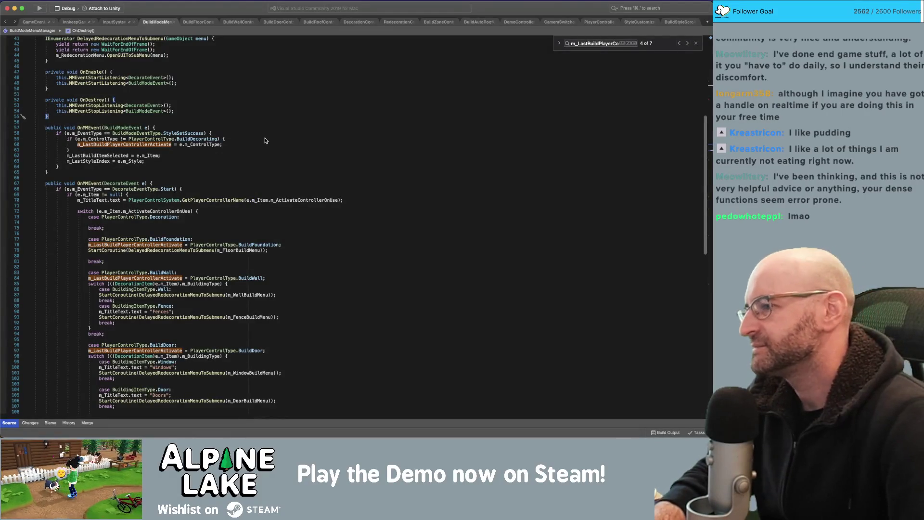
Look through BuildModeMenuManager, open BuildFloorController, then bring up the Current Bugs note.
{"action": "scroll", "coordinate": [265, 140], "scroll_direction": "down", "scroll_amount": 10}
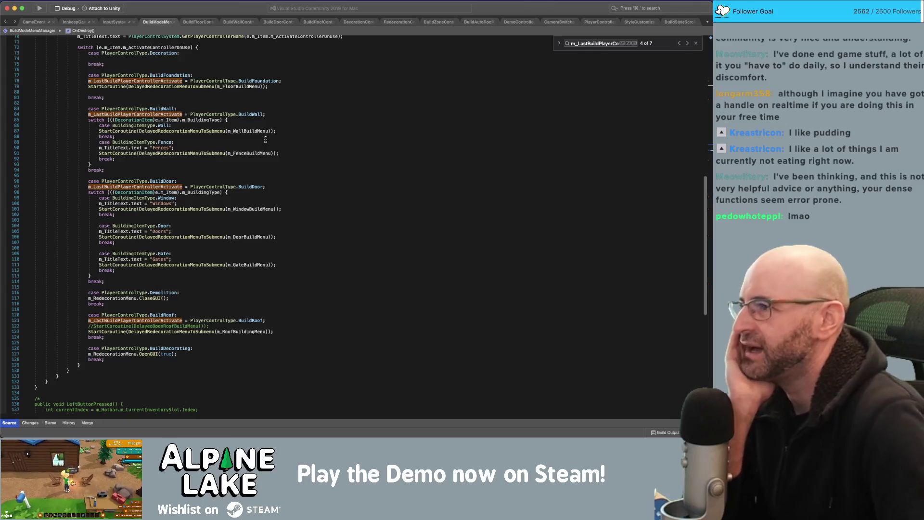
{"action": "scroll", "coordinate": [265, 144], "scroll_direction": "down", "scroll_amount": 1}
{"action": "scroll", "coordinate": [265, 144], "scroll_direction": "down", "scroll_amount": 10}
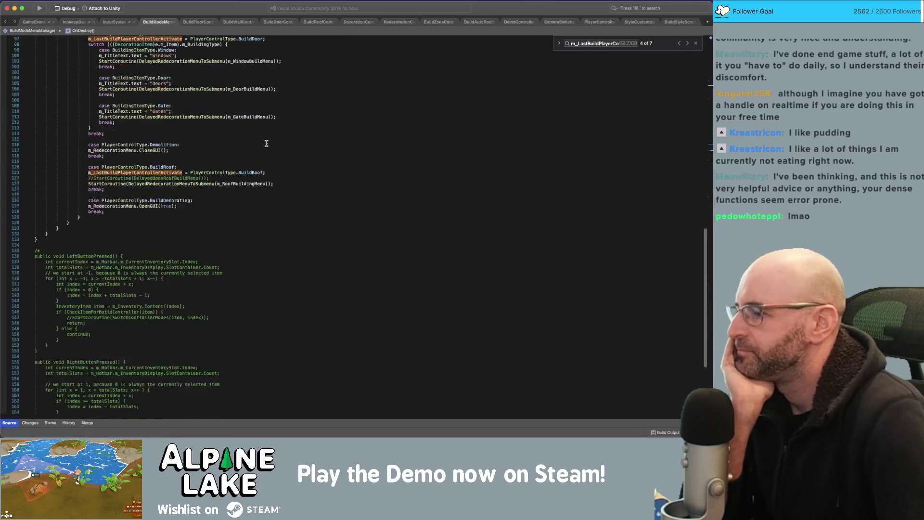
{"action": "scroll", "coordinate": [267, 143], "scroll_direction": "up", "scroll_amount": 10}
{"action": "scroll", "coordinate": [266, 142], "scroll_direction": "up", "scroll_amount": 10}
{"action": "scroll", "coordinate": [265, 142], "scroll_direction": "up", "scroll_amount": 10}
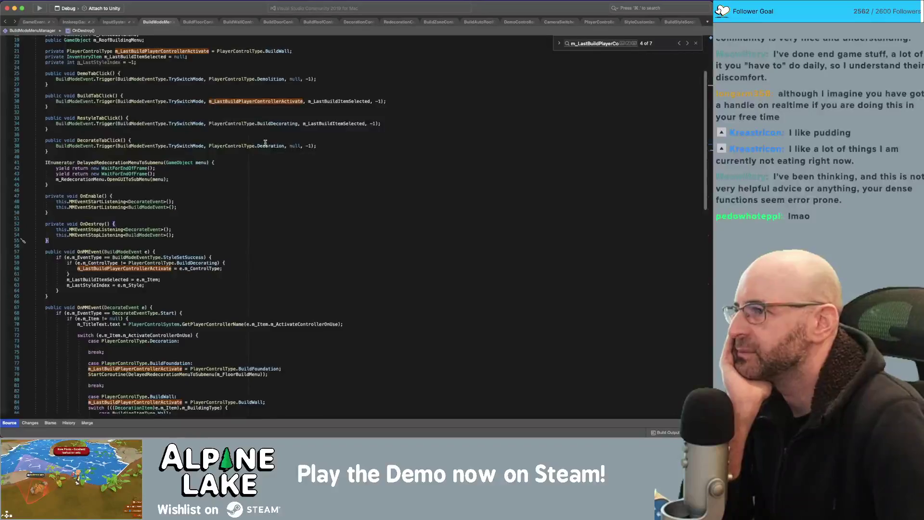
{"action": "scroll", "coordinate": [265, 143], "scroll_direction": "up", "scroll_amount": 2}
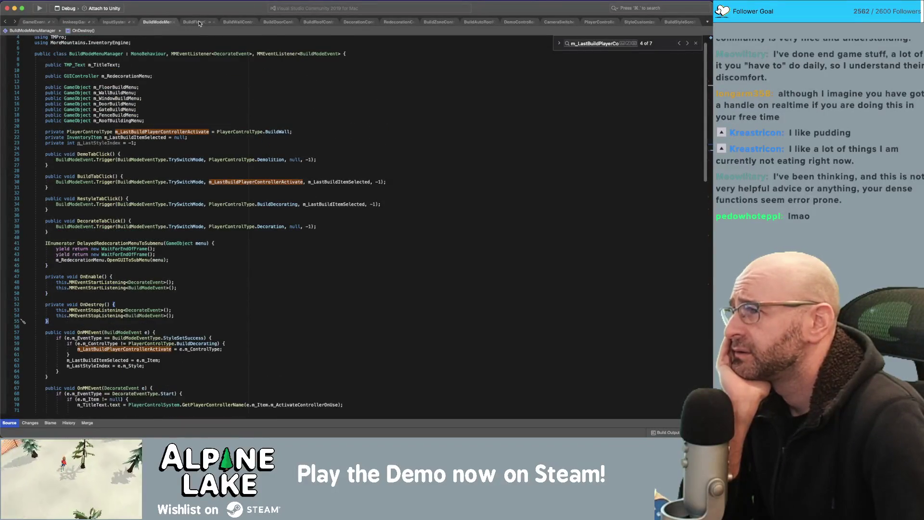
{"action": "left_click", "coordinate": [199, 23]}
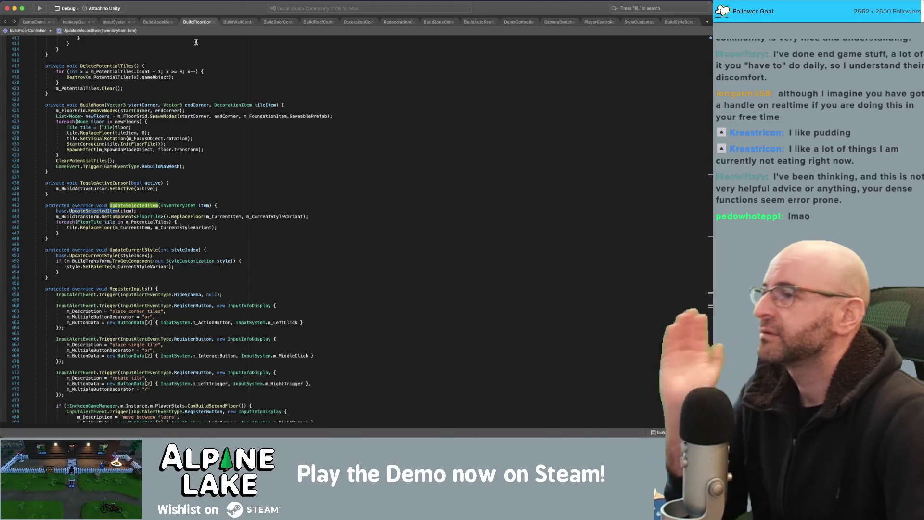
{"action": "key", "text": "super+Tab"}
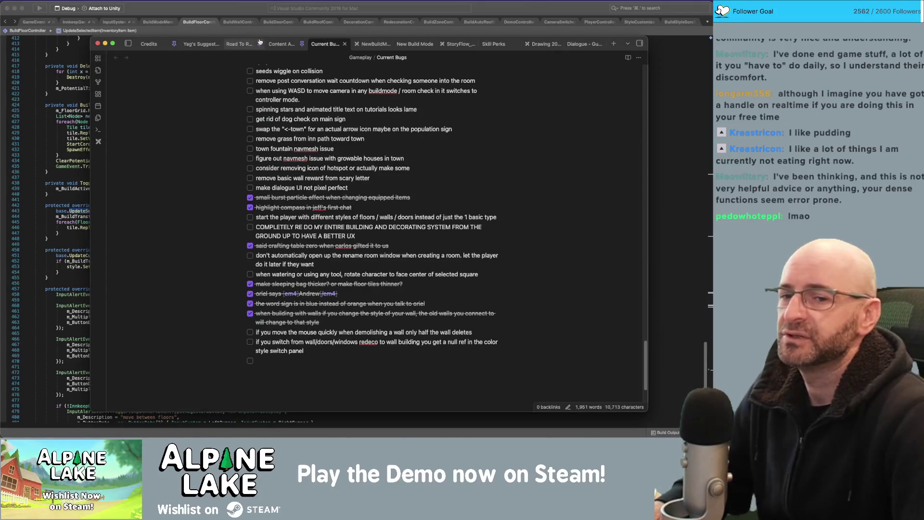
Back in Unity, walk the character down, enter build mode, and switch the build menu to Doors.
{"action": "key", "text": "super+Tab"}
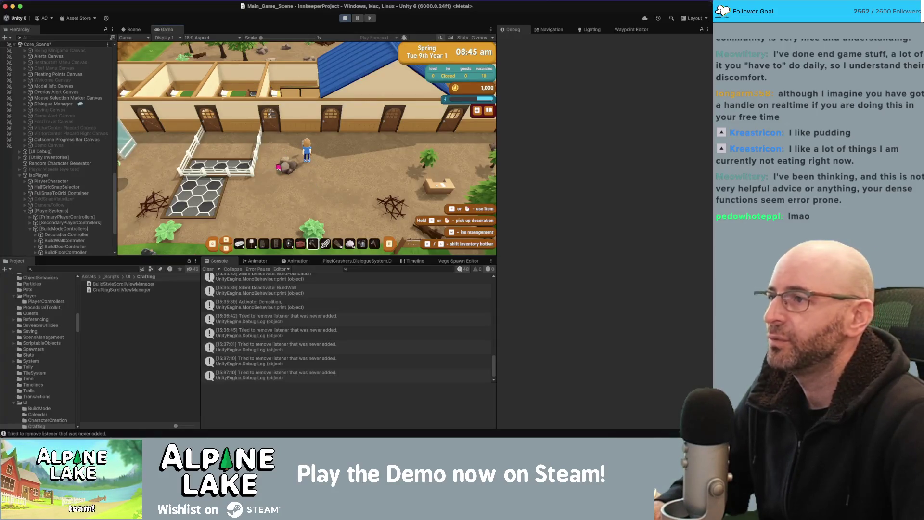
{"action": "key", "text": "s"}
{"action": "key", "text": "Tab"}
{"action": "key", "text": "Tab"}
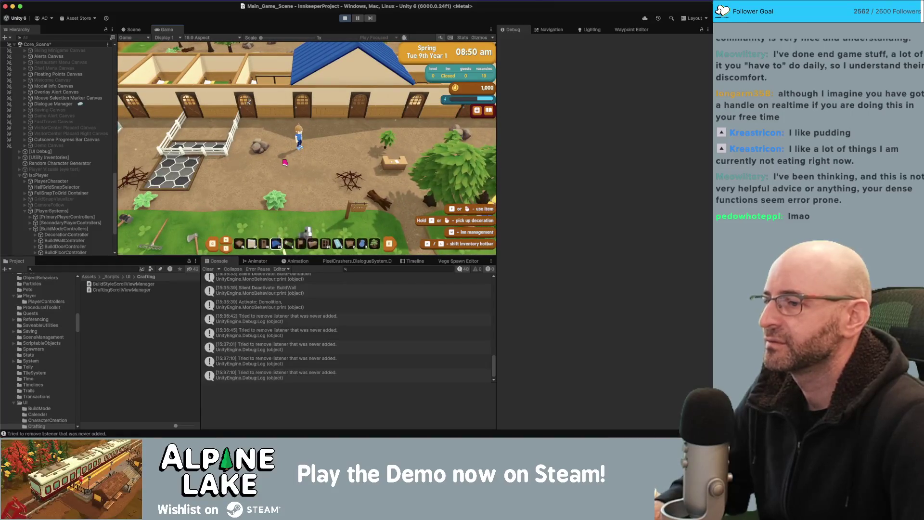
{"action": "left_click", "coordinate": [285, 163]}
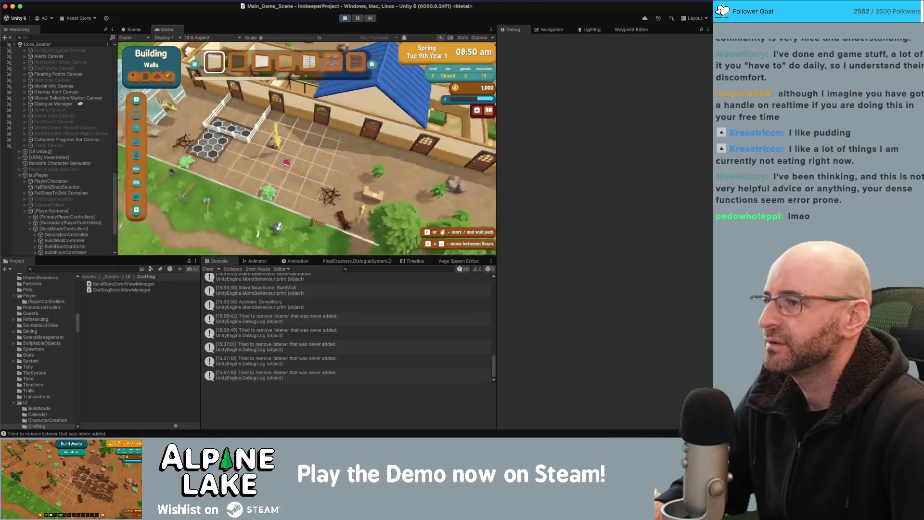
{"action": "left_click", "coordinate": [138, 156]}
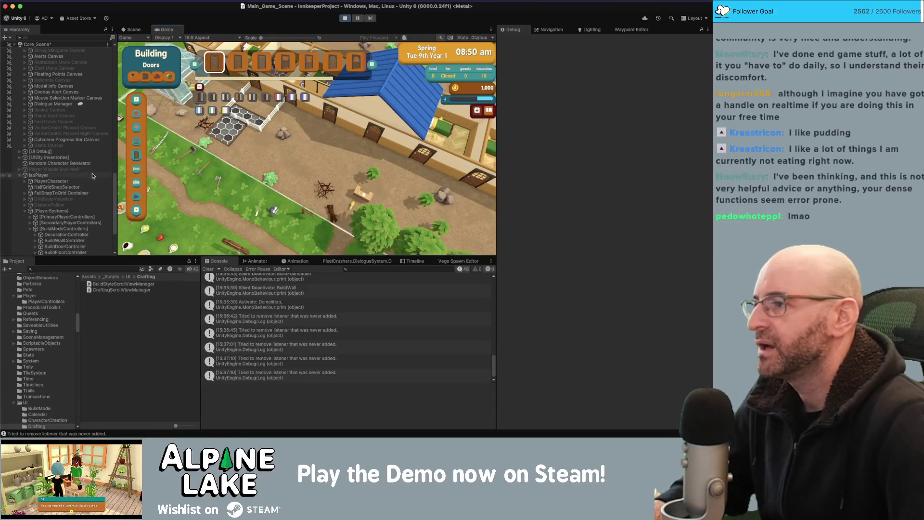
{"action": "scroll", "coordinate": [61, 197], "scroll_direction": "up", "scroll_amount": 3}
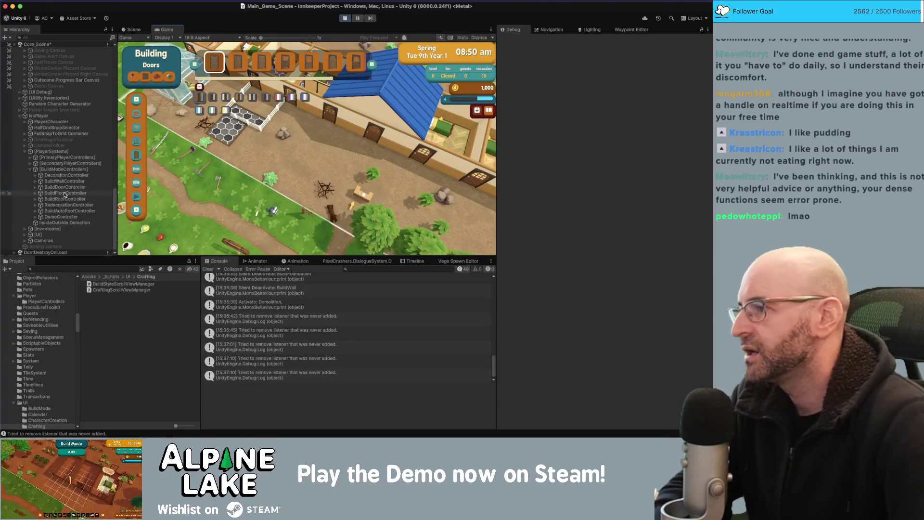
{"action": "scroll", "coordinate": [62, 164], "scroll_direction": "up", "scroll_amount": 3}
{"action": "scroll", "coordinate": [63, 165], "scroll_direction": "up", "scroll_amount": 10}
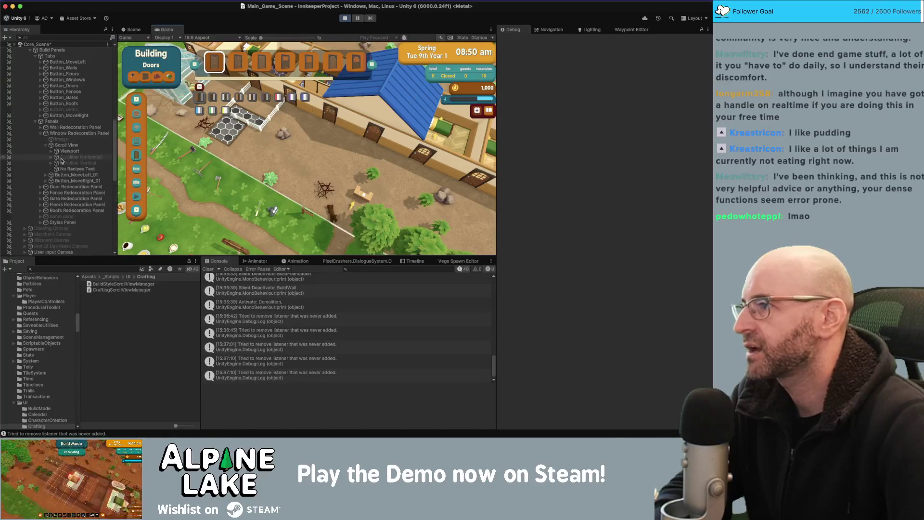
Select Build Mode Canvas, then move the build menu through Windows to Foundation and pick a floor piece.
{"action": "left_click", "coordinate": [59, 86]}
{"action": "scroll", "coordinate": [60, 86], "scroll_direction": "up", "scroll_amount": 5}
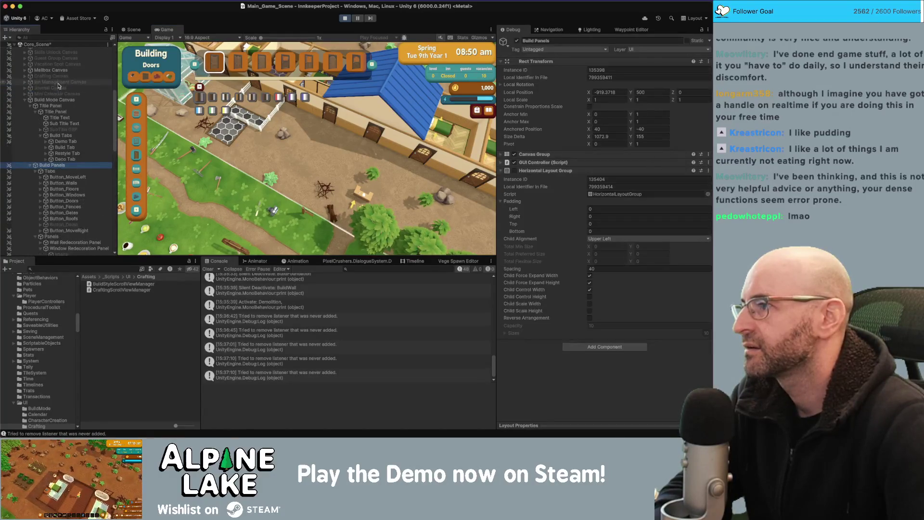
{"action": "left_click", "coordinate": [57, 100]}
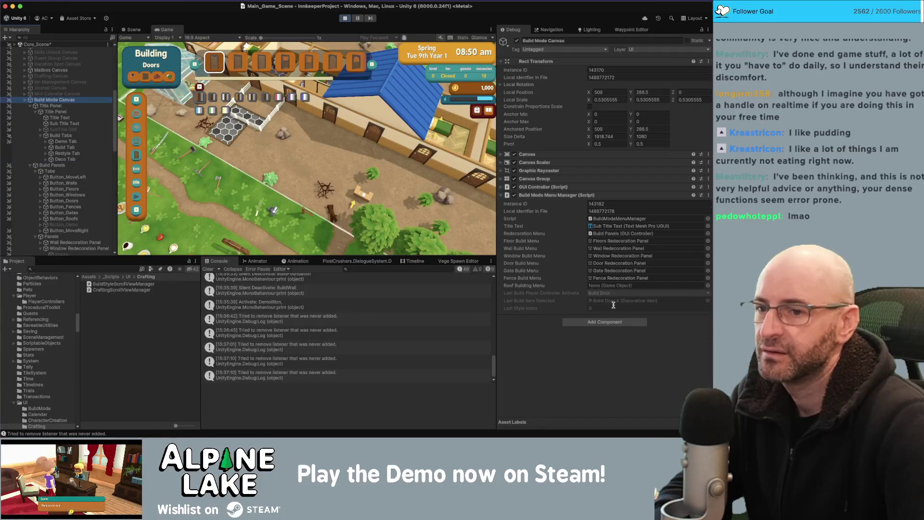
{"action": "left_click", "coordinate": [139, 142]}
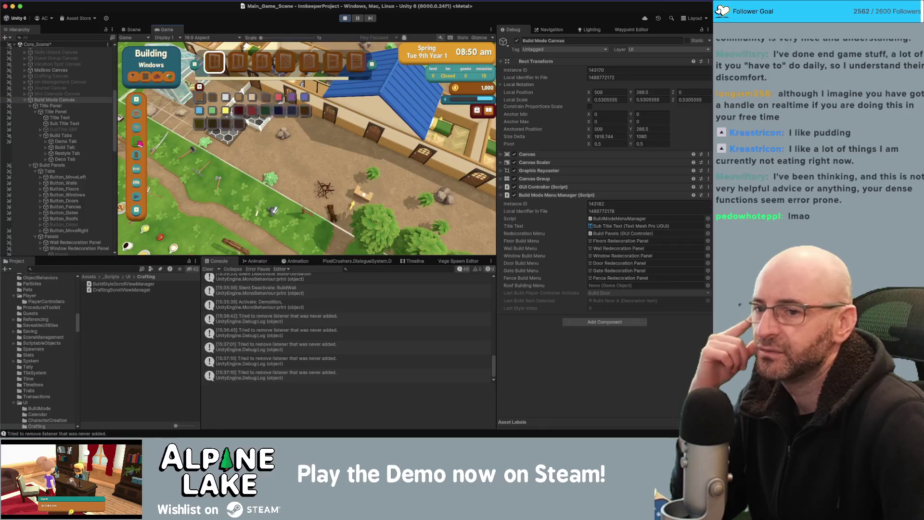
{"action": "left_click", "coordinate": [137, 129]}
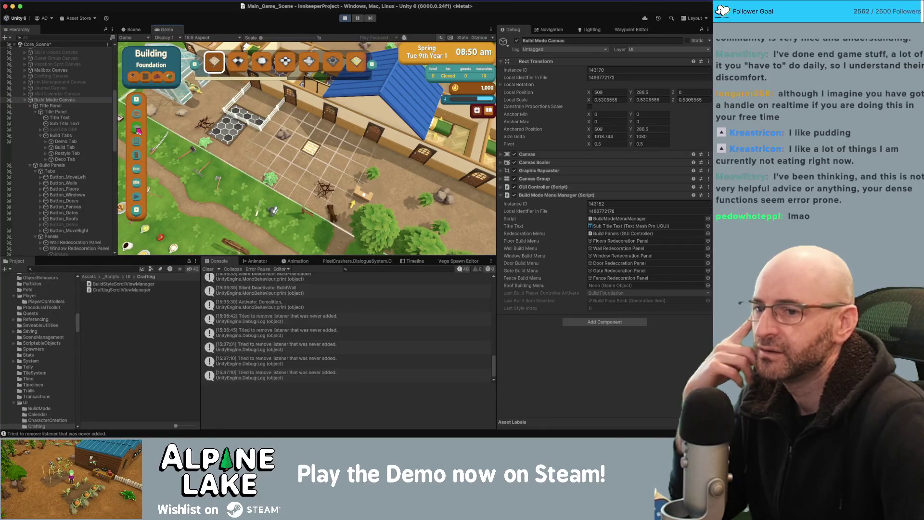
{"action": "left_click", "coordinate": [288, 63]}
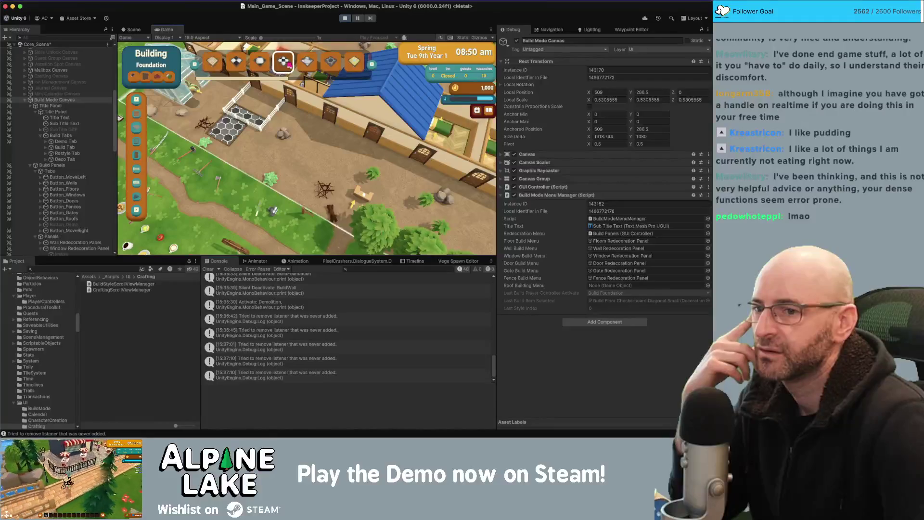
{"action": "left_click", "coordinate": [261, 62]}
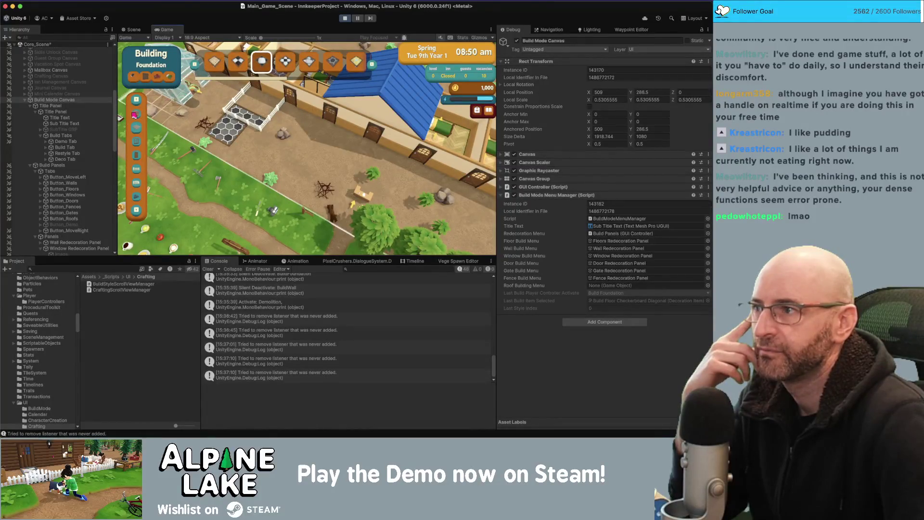
Cycle the build menu repeatedly between Walls, Foundation and Windows, finishing on Windows.
{"action": "left_click", "coordinate": [136, 115]}
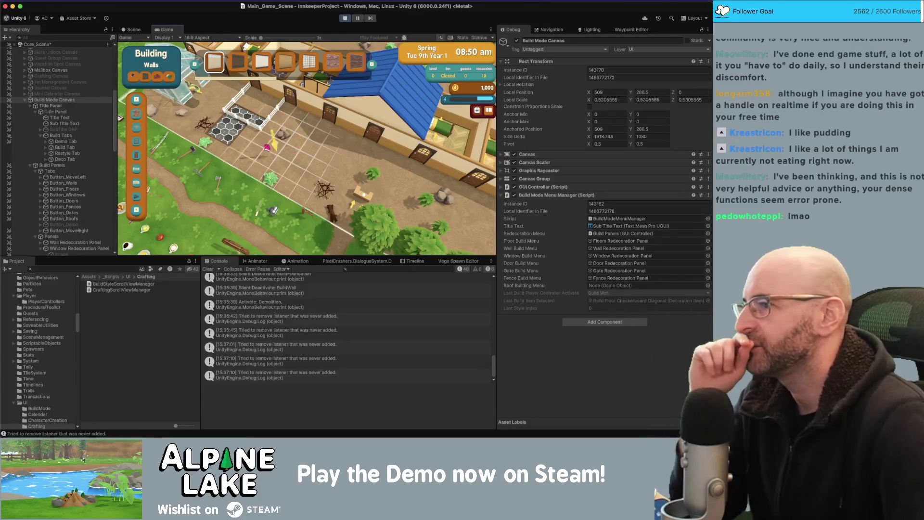
{"action": "left_click", "coordinate": [137, 128]}
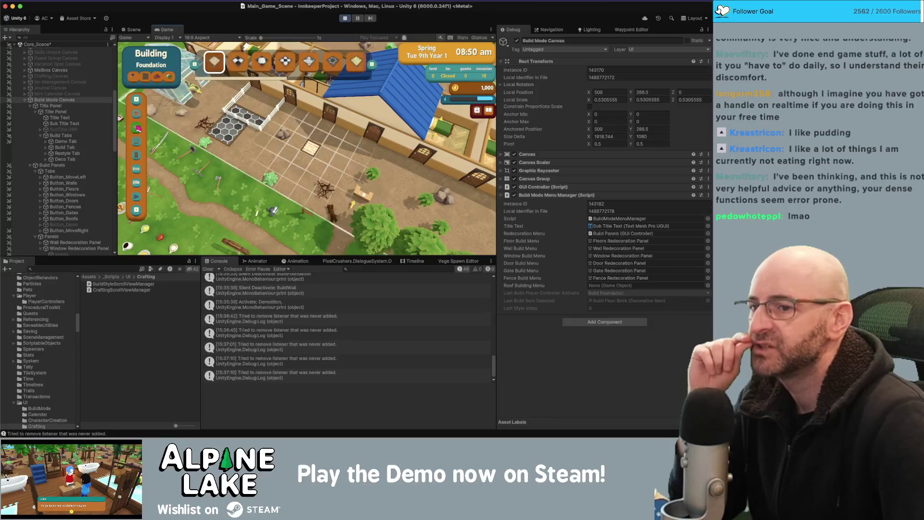
{"action": "left_click", "coordinate": [138, 116]}
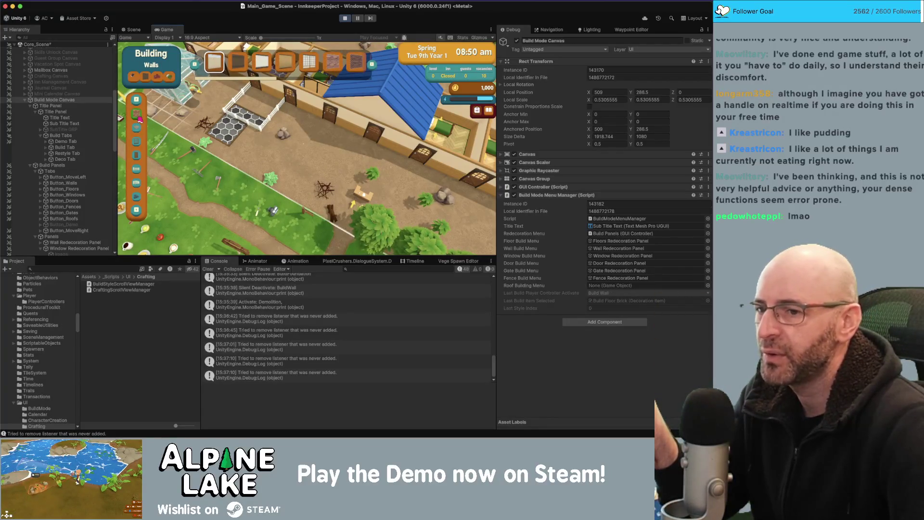
{"action": "left_click", "coordinate": [138, 129]}
{"action": "left_click", "coordinate": [140, 145]}
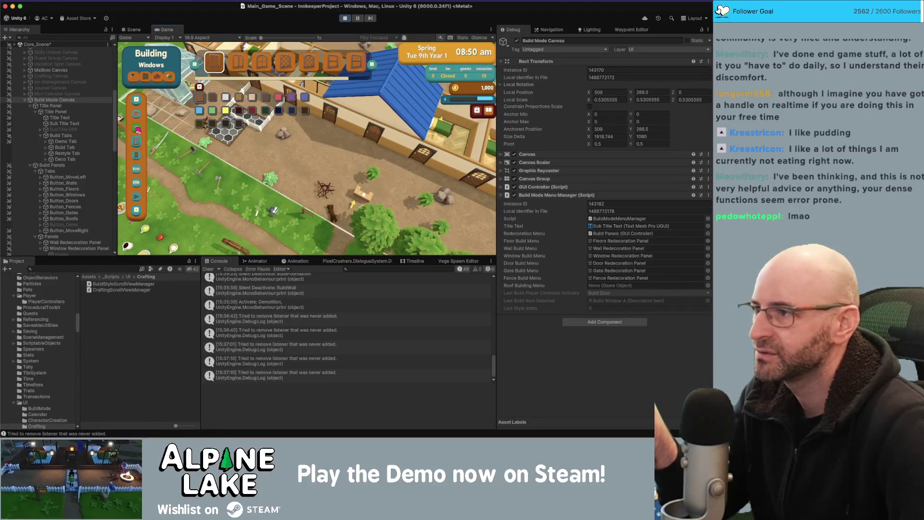
{"action": "left_click", "coordinate": [137, 129]}
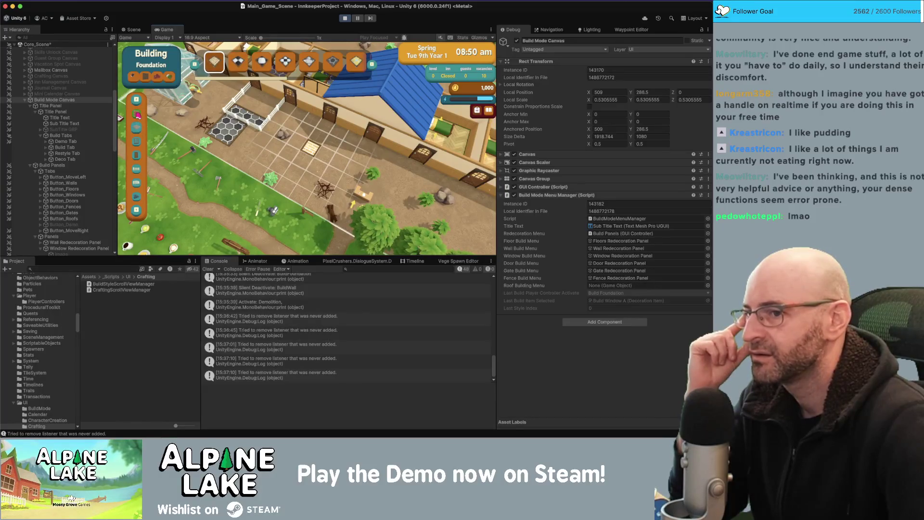
{"action": "left_click", "coordinate": [138, 115]}
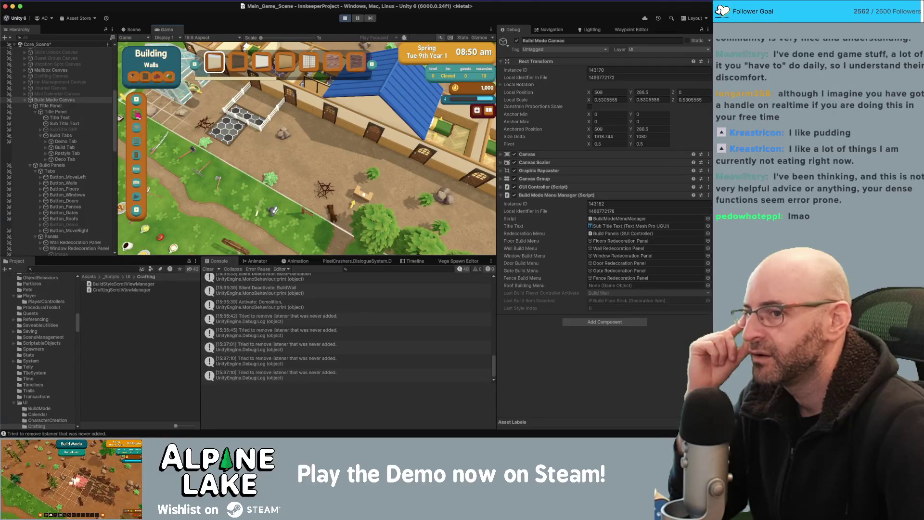
{"action": "left_click", "coordinate": [139, 129]}
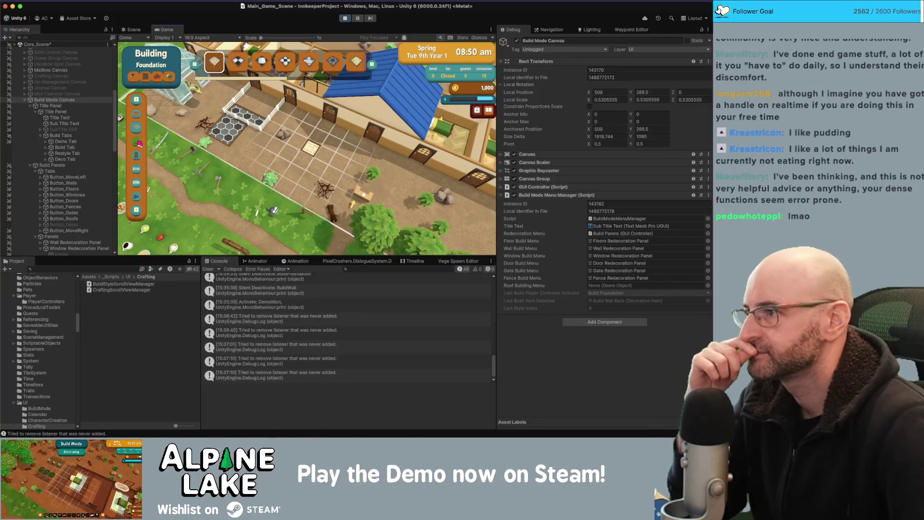
{"action": "left_click", "coordinate": [137, 143]}
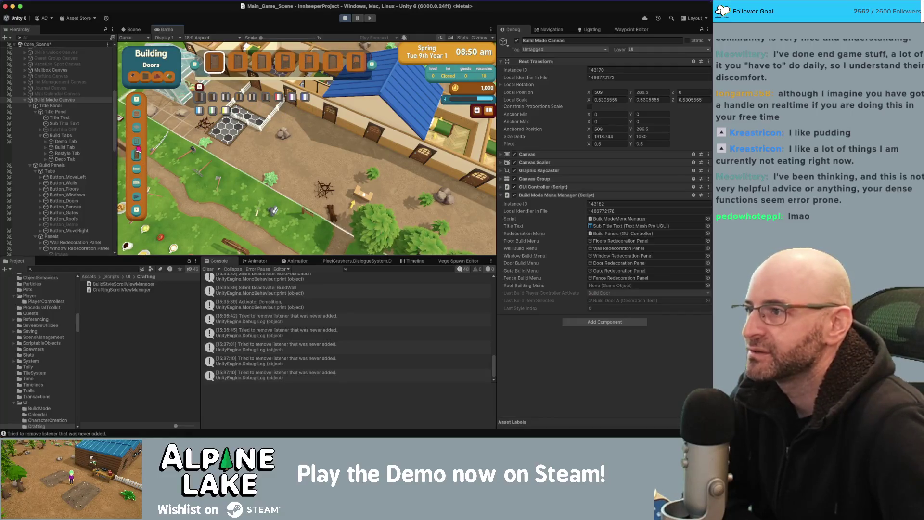
Cycle the build menu through Doors, Windows, Foundation and Walls, ending on Windows.
{"action": "left_click", "coordinate": [138, 145]}
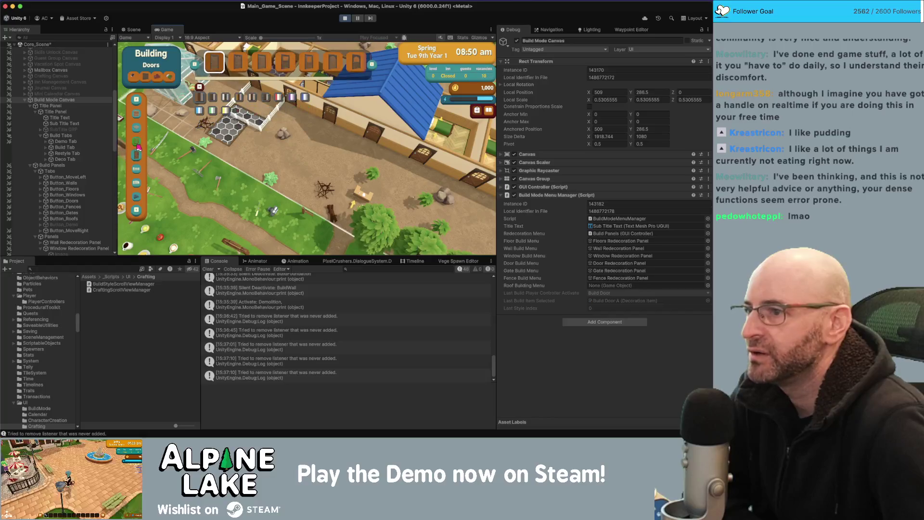
{"action": "left_click", "coordinate": [138, 145]}
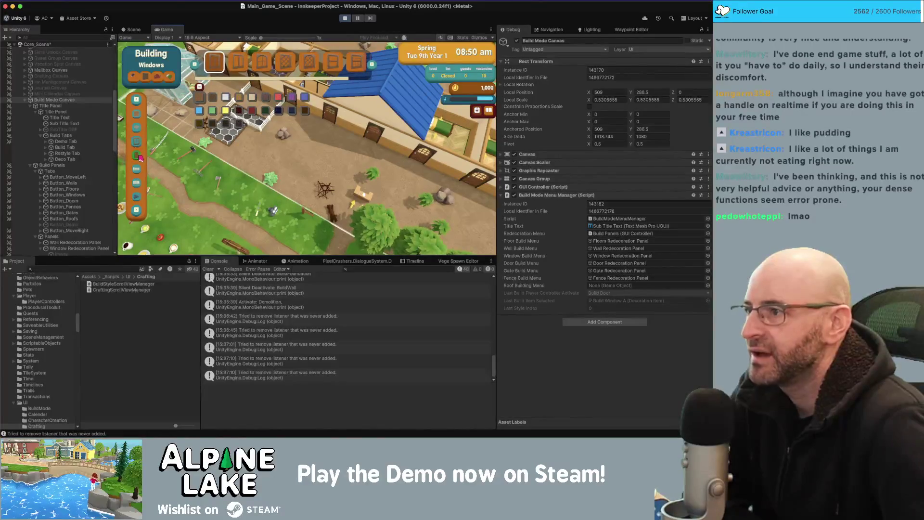
{"action": "left_click", "coordinate": [139, 155]}
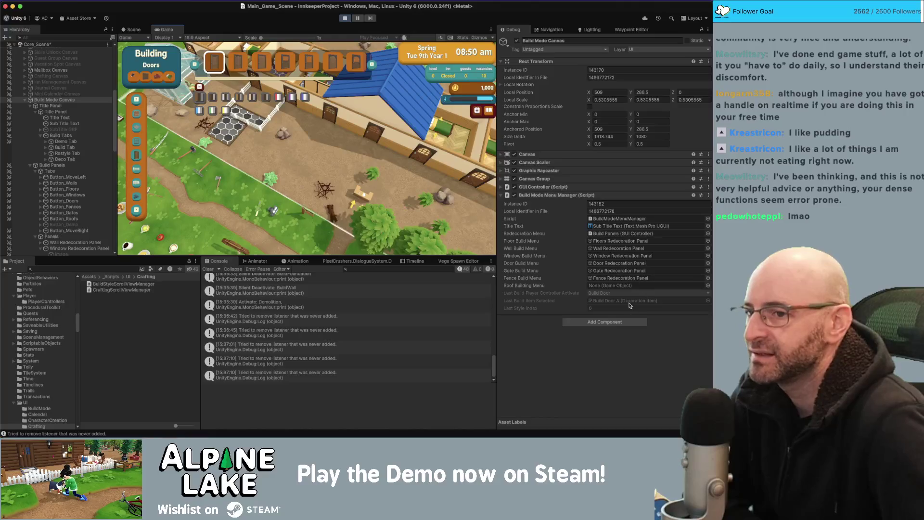
{"action": "key", "text": "q"}
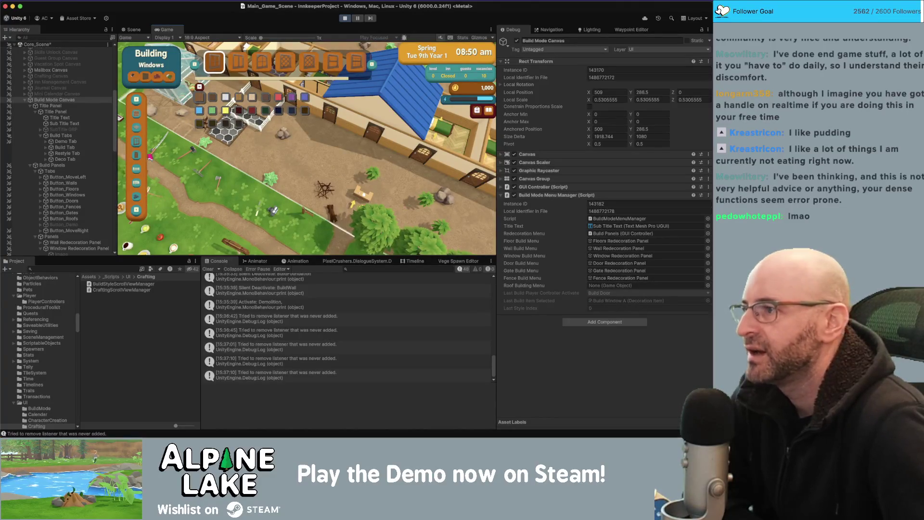
{"action": "left_click", "coordinate": [138, 128]}
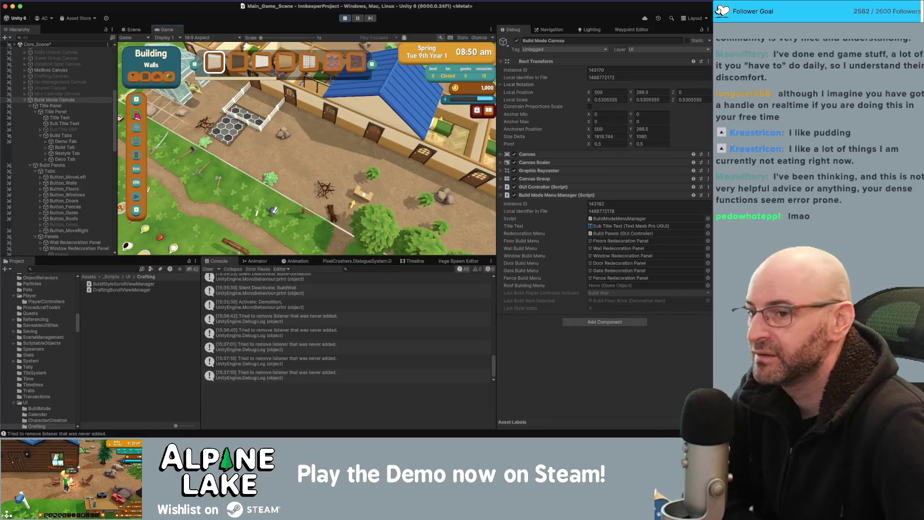
{"action": "left_click", "coordinate": [137, 116]}
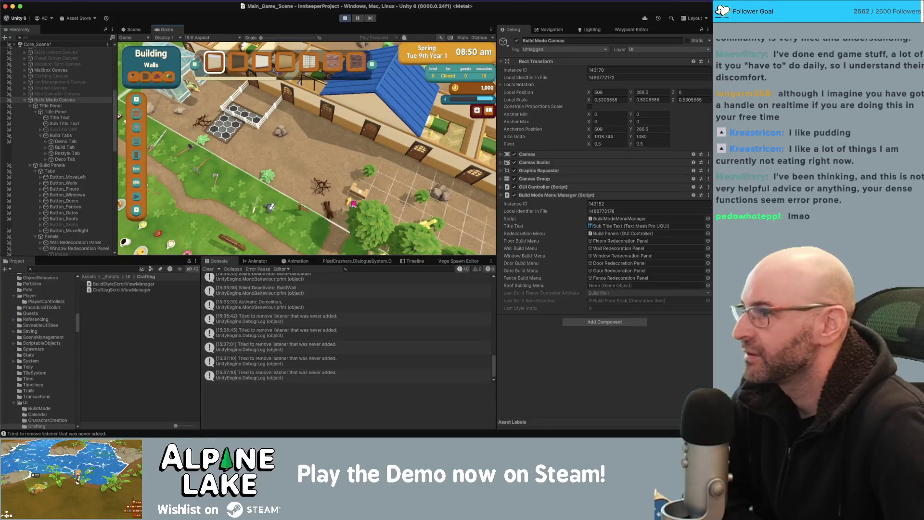
{"action": "left_click", "coordinate": [137, 128]}
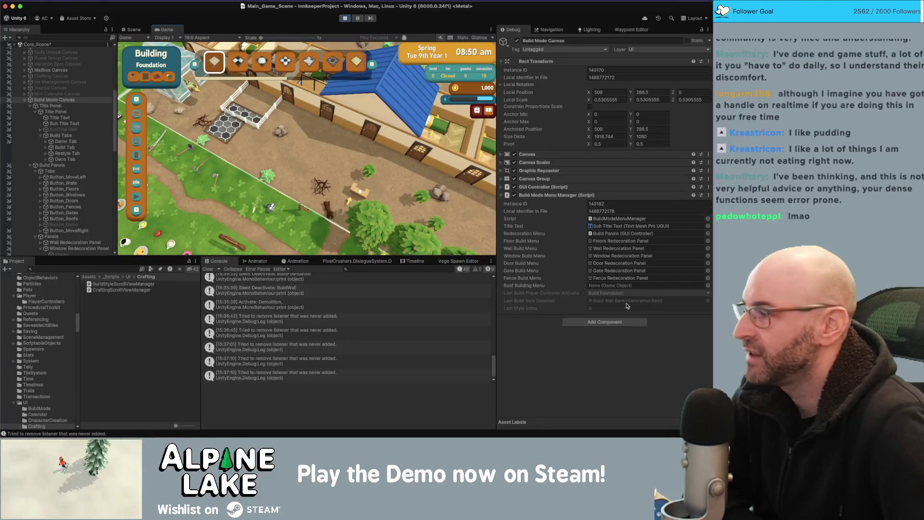
{"action": "left_click", "coordinate": [137, 141]}
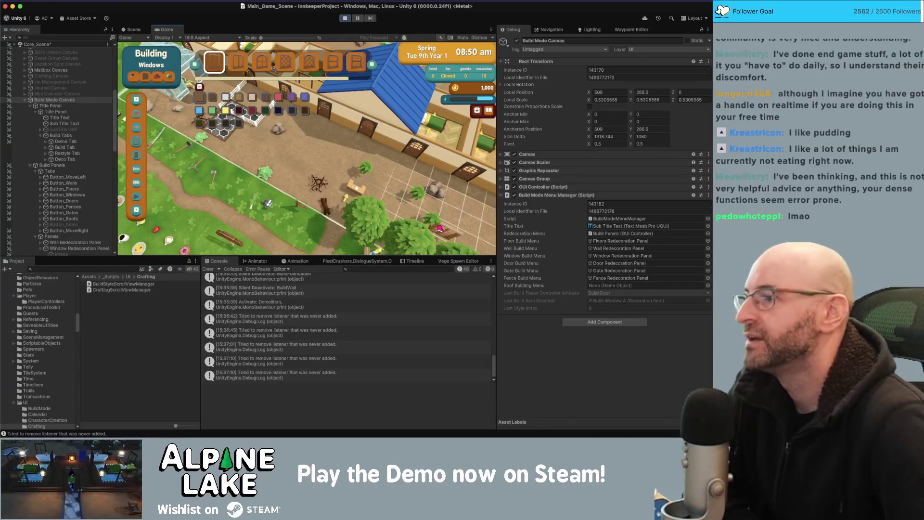
Test the Fences, Gates and Doors menus, settle on Fences, and return to Visual Studio.
{"action": "left_click", "coordinate": [137, 169]}
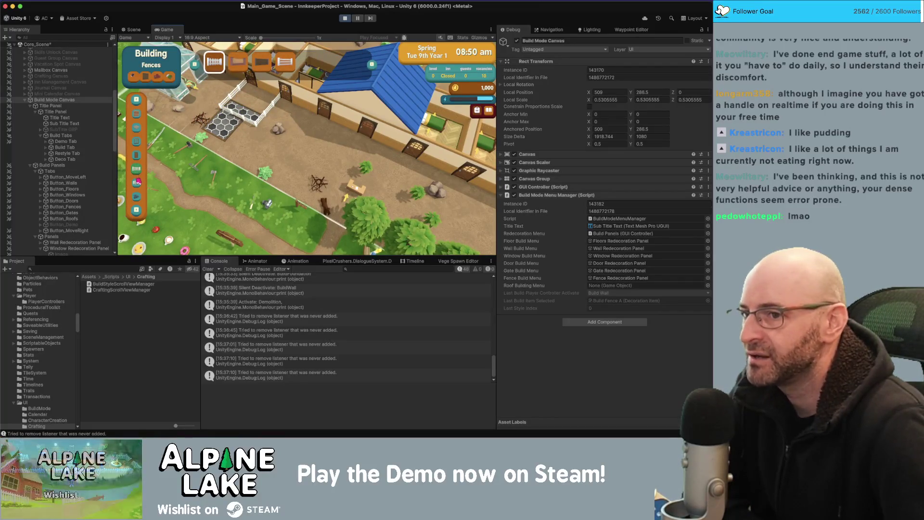
{"action": "left_click", "coordinate": [137, 184]}
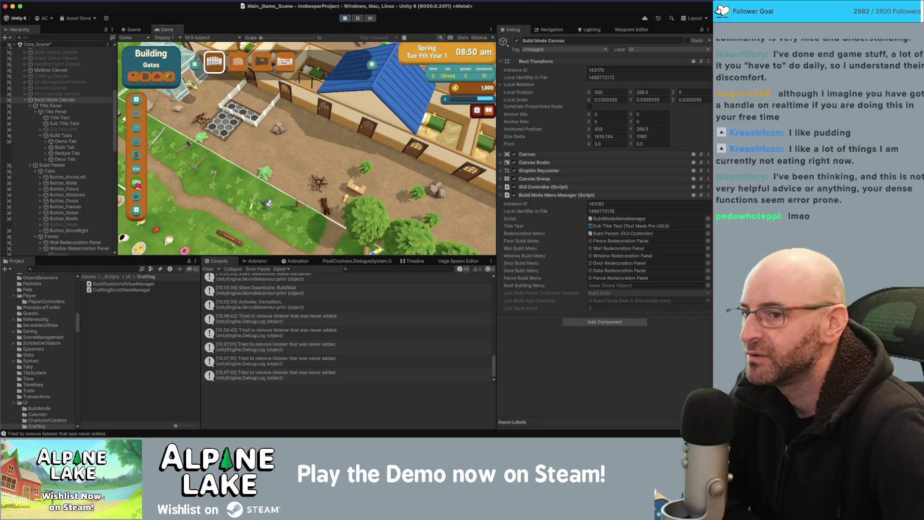
{"action": "left_click", "coordinate": [137, 170]}
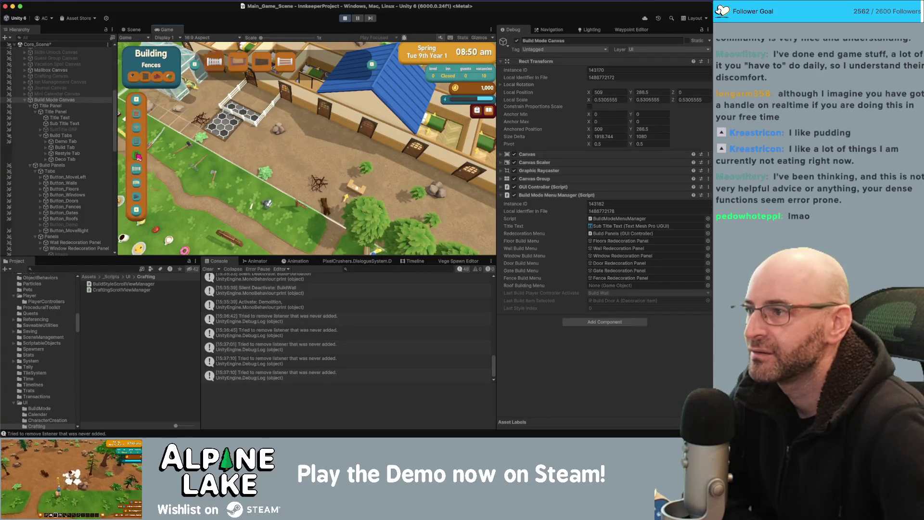
{"action": "left_click", "coordinate": [136, 154]}
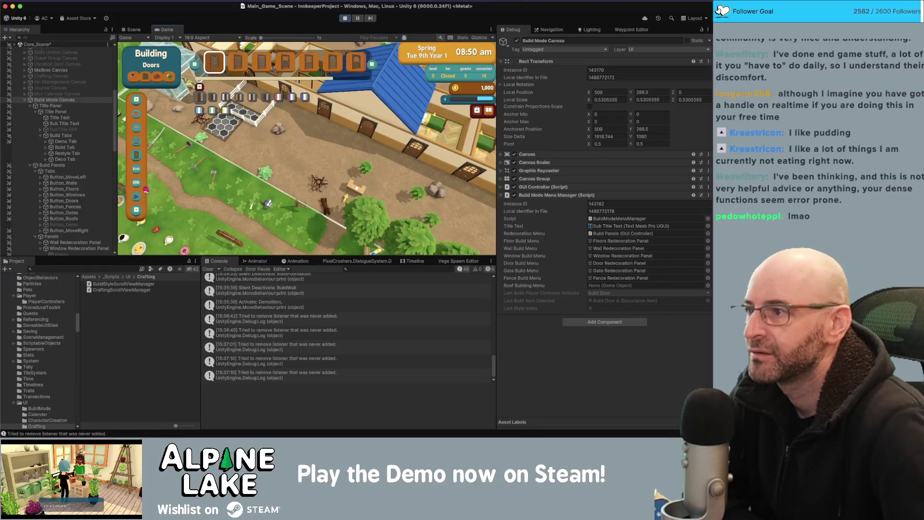
{"action": "left_click", "coordinate": [137, 169]}
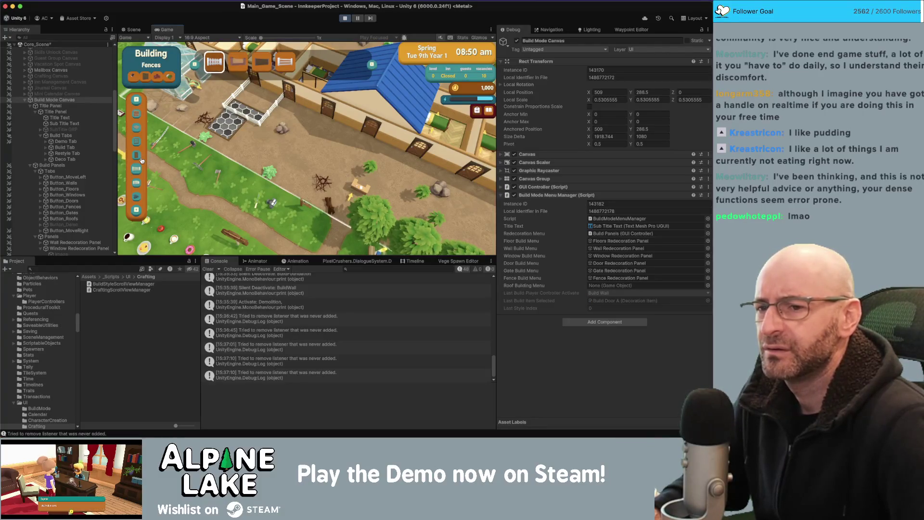
{"action": "key", "text": "super+Tab"}
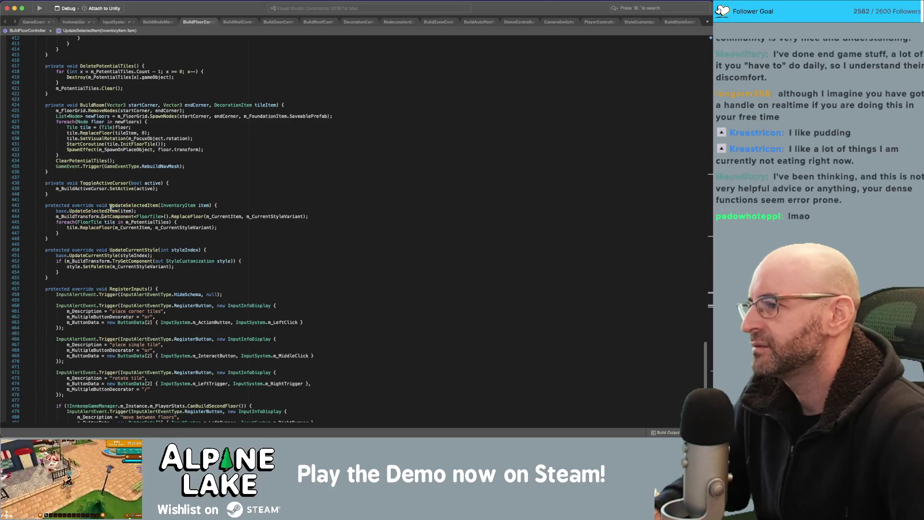
Open BuildZoneController and scroll down to the UpdateSelectedItem method.
{"action": "left_click", "coordinate": [96, 213], "text": "super"}
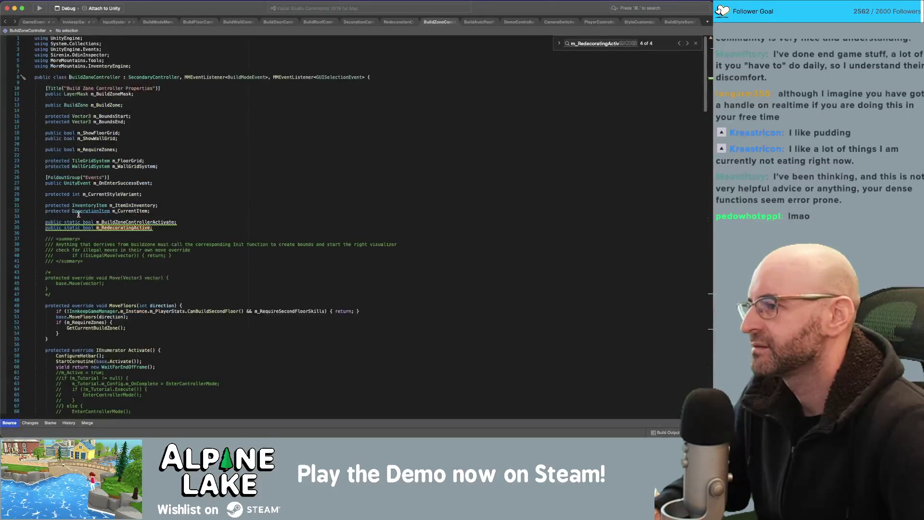
{"action": "scroll", "coordinate": [100, 222], "scroll_direction": "down", "scroll_amount": 20}
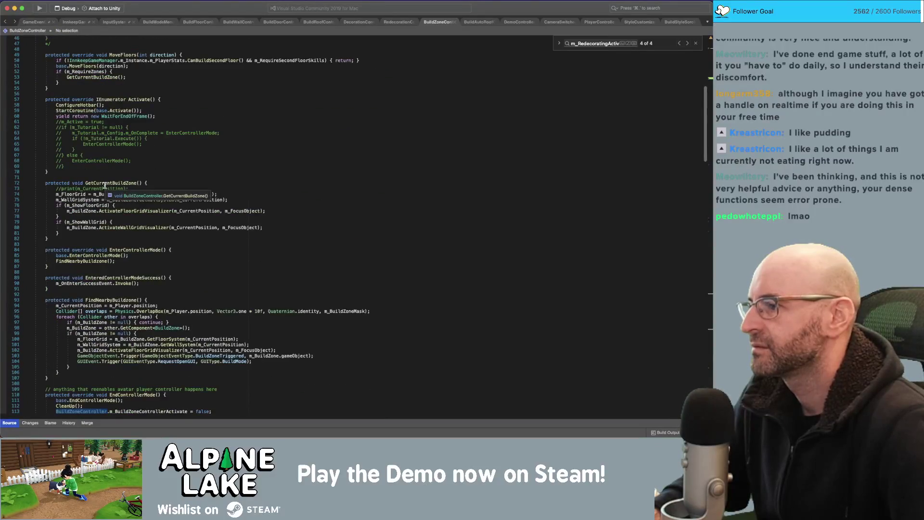
{"action": "scroll", "coordinate": [103, 219], "scroll_direction": "down", "scroll_amount": 8}
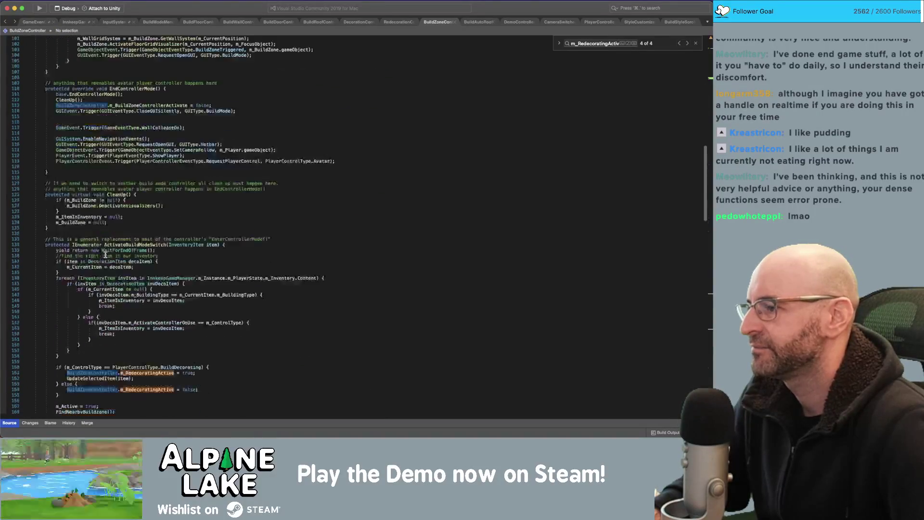
{"action": "scroll", "coordinate": [153, 301], "scroll_direction": "down", "scroll_amount": 14}
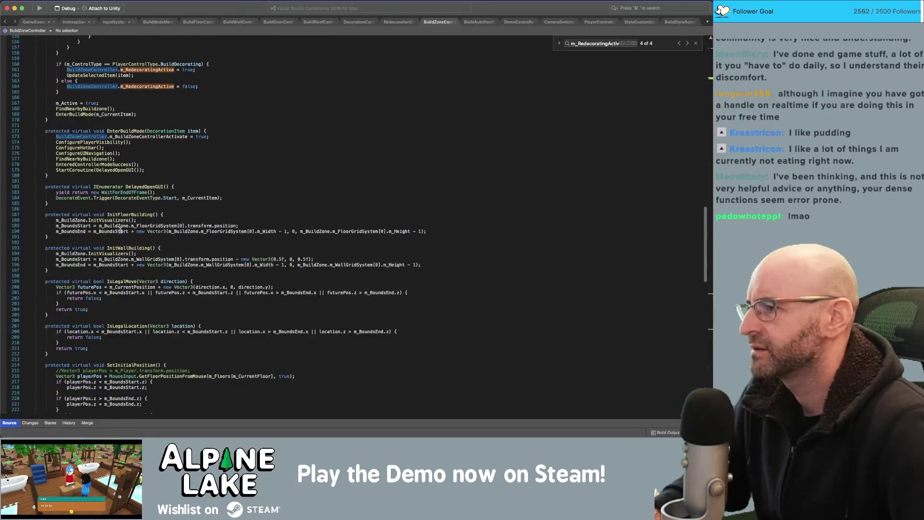
{"action": "scroll", "coordinate": [120, 231], "scroll_direction": "down", "scroll_amount": 13}
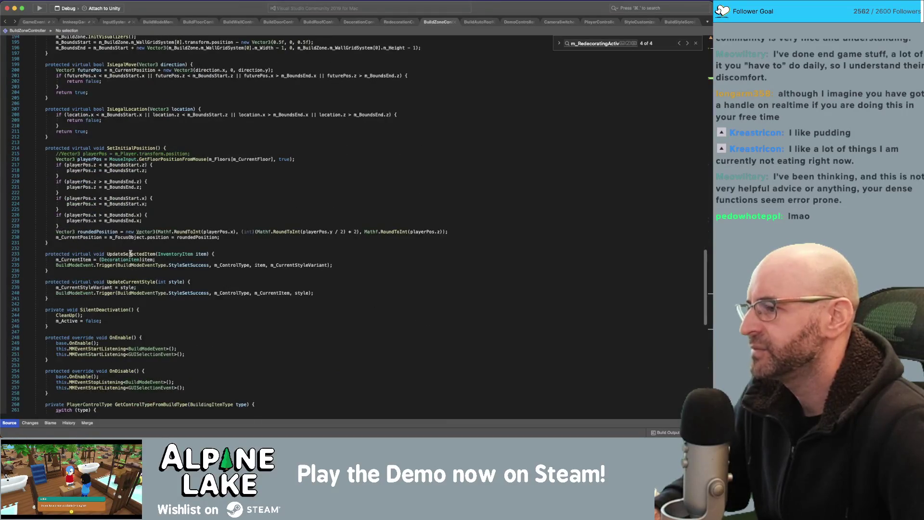
{"action": "double_click", "coordinate": [130, 253]}
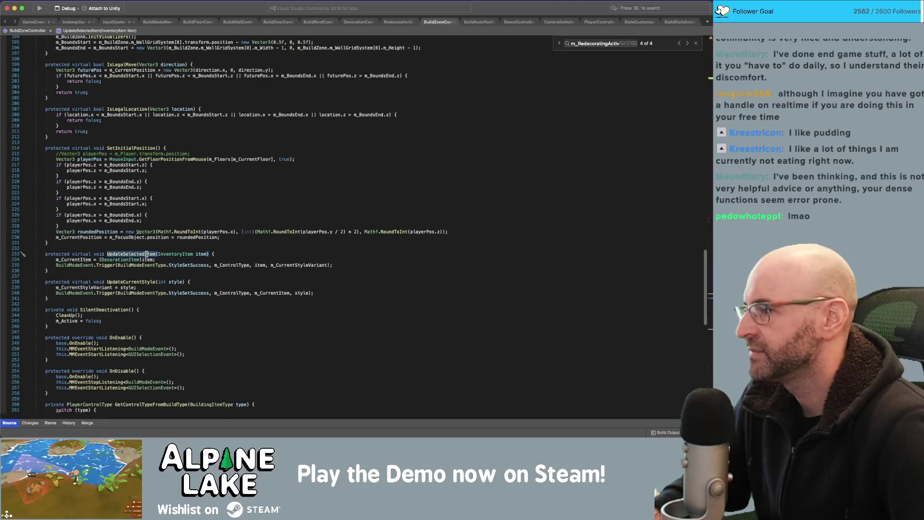
Highlight every use of StyleSetSuccess in UpdateSelectedItem and review the surrounding code.
{"action": "left_click", "coordinate": [187, 264]}
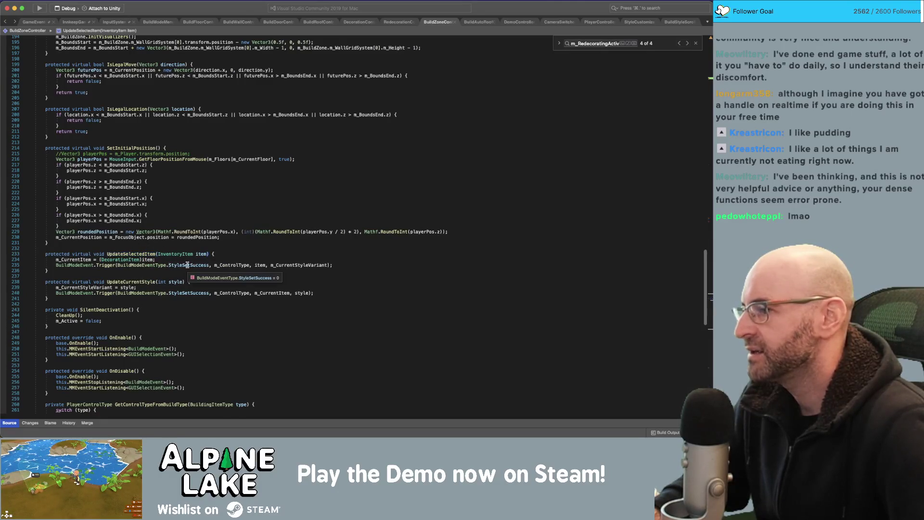
{"action": "double_click", "coordinate": [187, 265]}
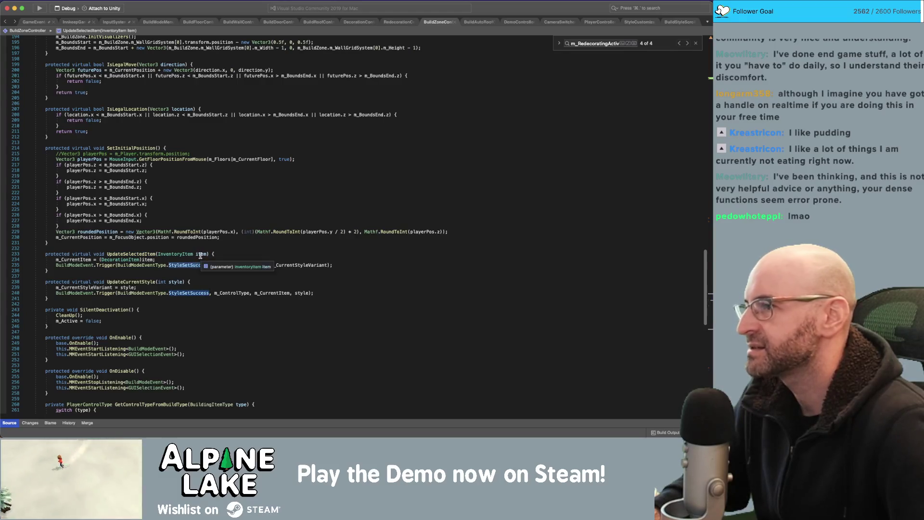
{"action": "scroll", "coordinate": [207, 257], "scroll_direction": "up", "scroll_amount": 20}
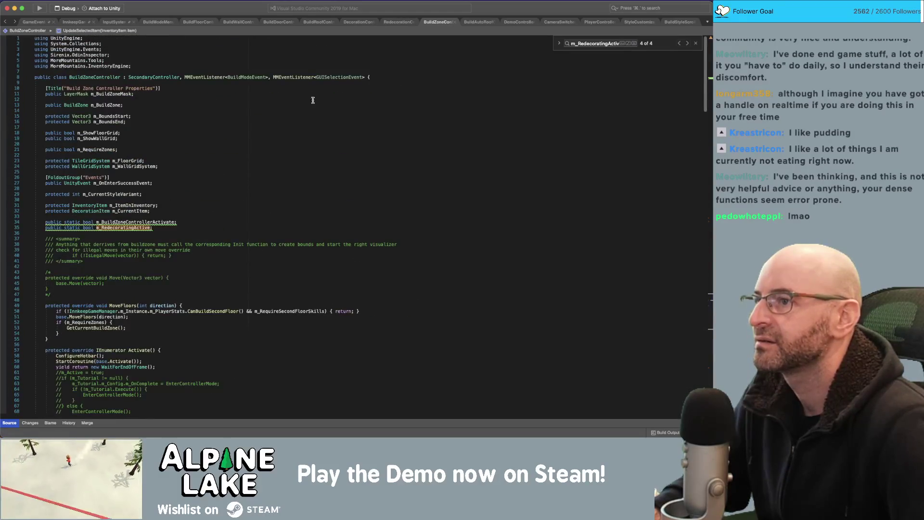
{"action": "scroll", "coordinate": [289, 97], "scroll_direction": "down", "scroll_amount": 8}
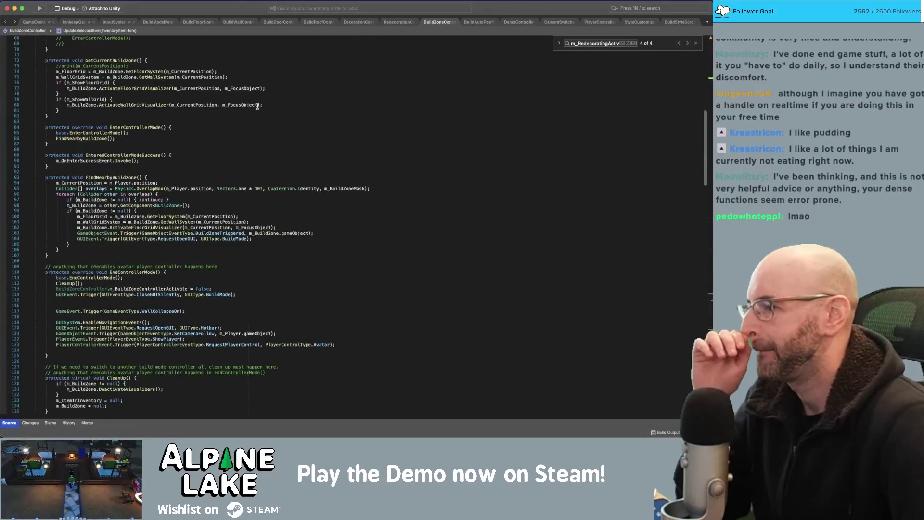
{"action": "scroll", "coordinate": [256, 105], "scroll_direction": "down", "scroll_amount": 5}
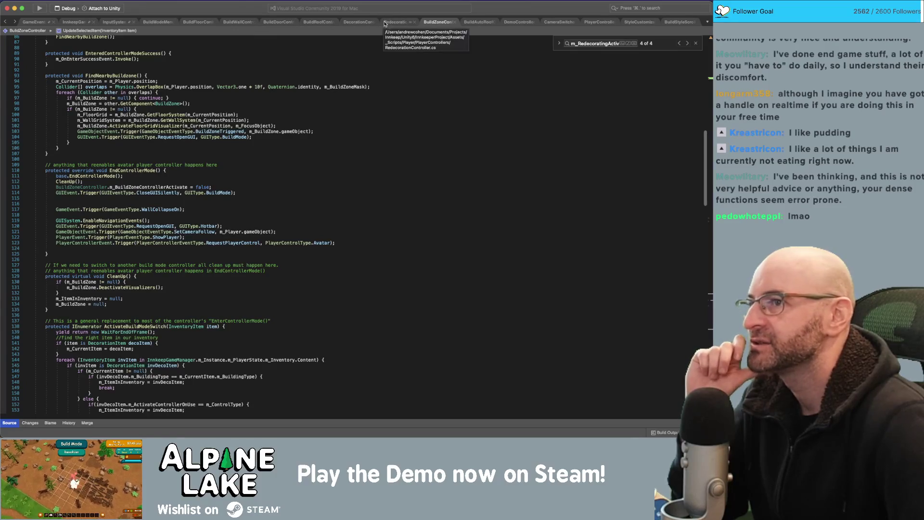
{"action": "left_click", "coordinate": [159, 22]}
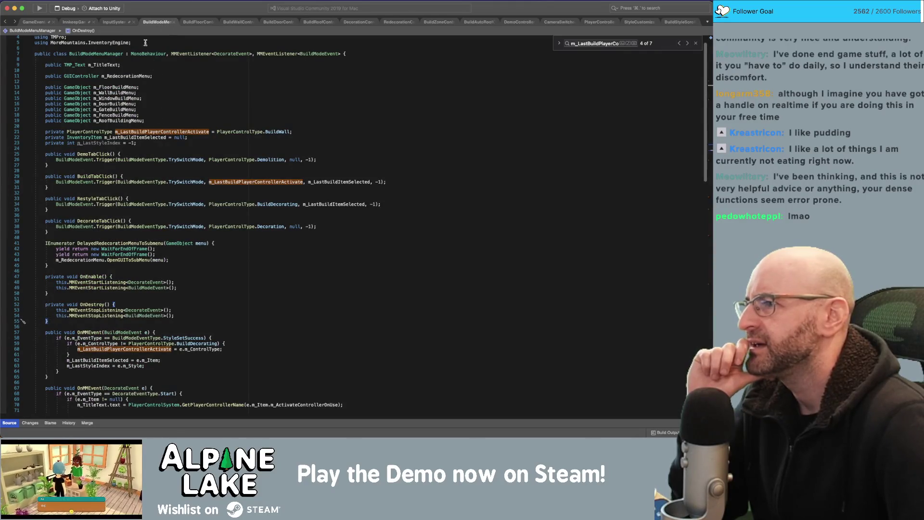
In OnMMEvent, add print("Style Set Sucess"); under the StyleSetSuccess check and save the script.
{"action": "scroll", "coordinate": [149, 158], "scroll_direction": "down", "scroll_amount": 10}
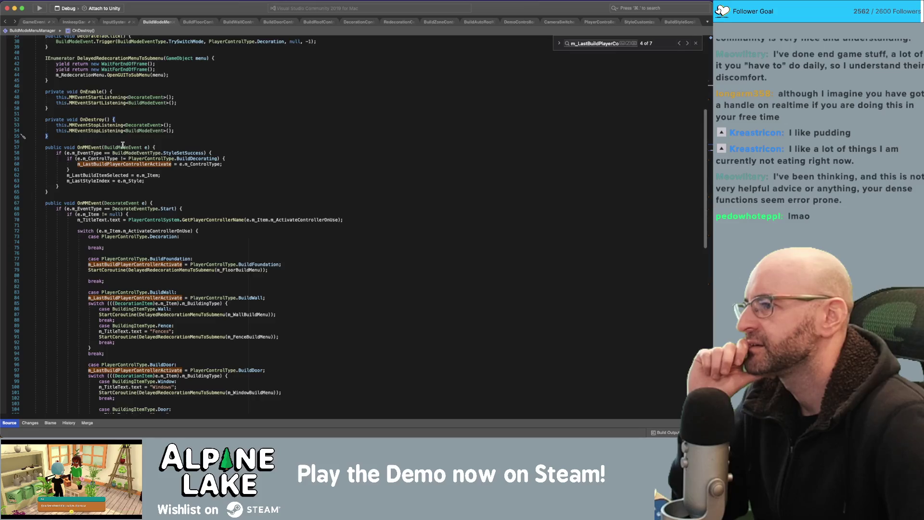
{"action": "left_click", "coordinate": [123, 147]}
{"action": "double_click", "coordinate": [168, 153]}
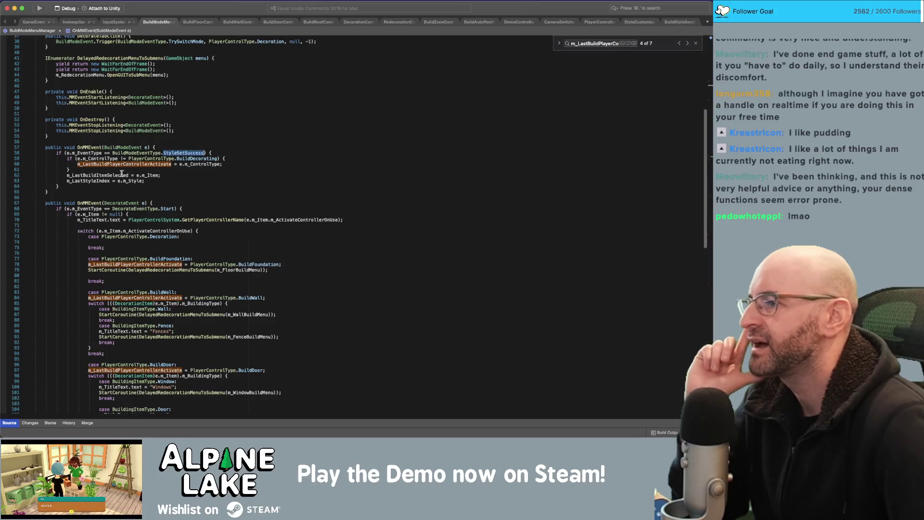
{"action": "double_click", "coordinate": [121, 176]}
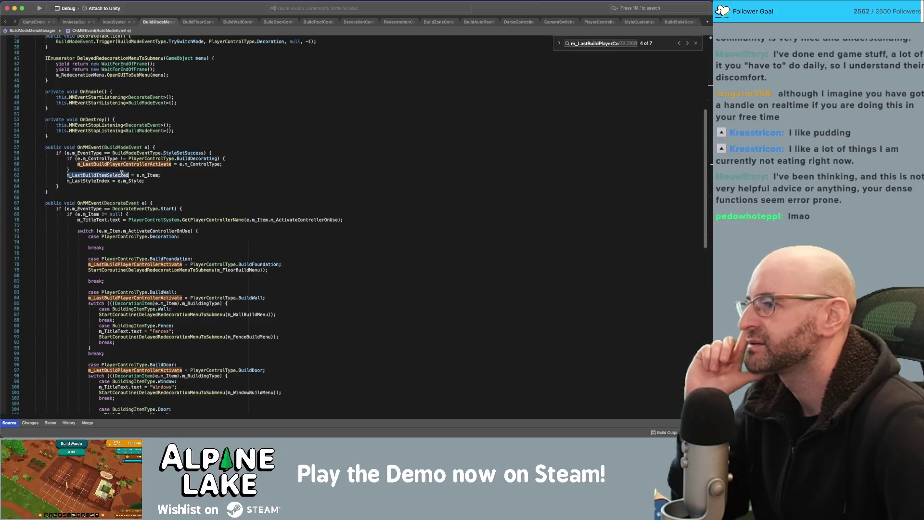
{"action": "left_click", "coordinate": [213, 153]}
{"action": "key", "text": "Return"}
{"action": "type", "text": "p"}
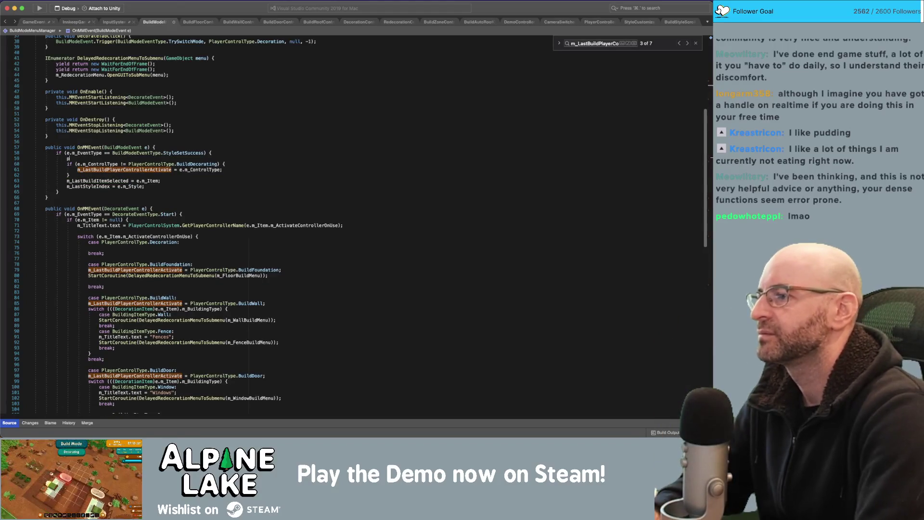
{"action": "type", "text": "rint(\""}
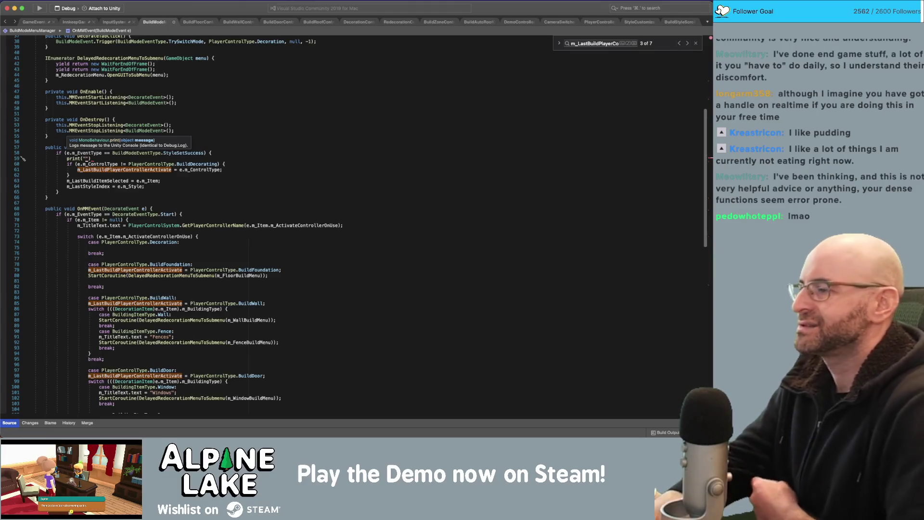
{"action": "type", "text": "Style Set"}
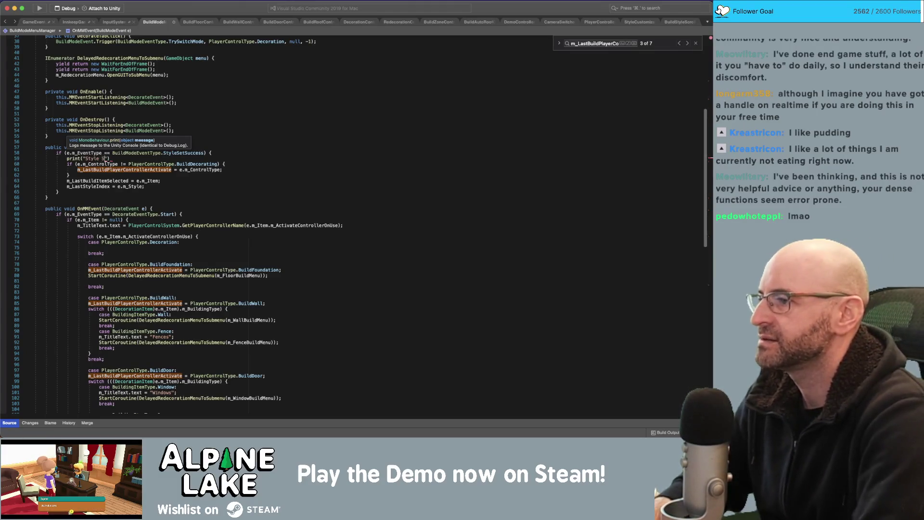
{"action": "type", "text": " Sucess\")"}
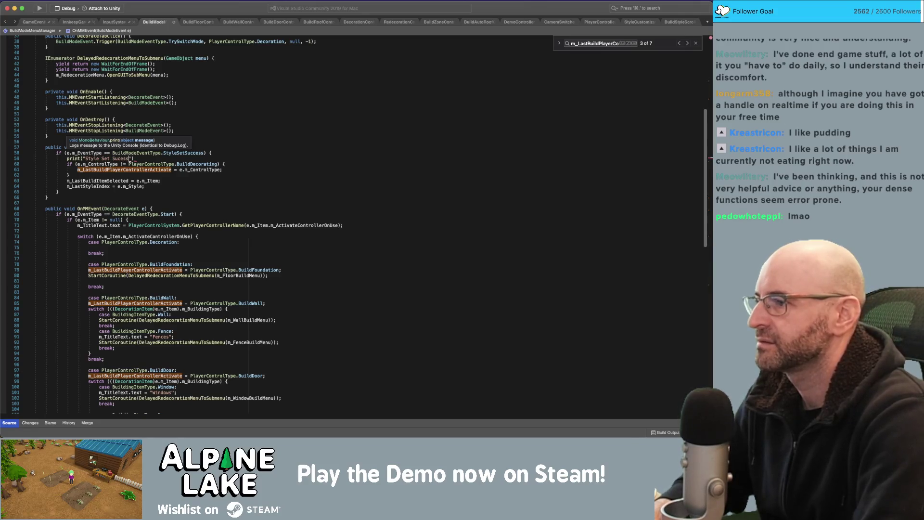
{"action": "type", "text": ";"}
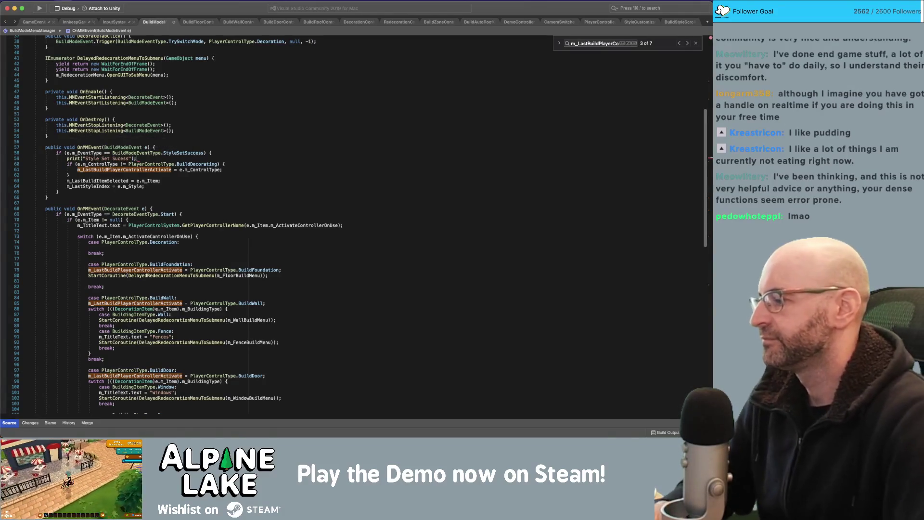
{"action": "key", "text": "super+s"}
{"action": "key", "text": "super+Tab"}
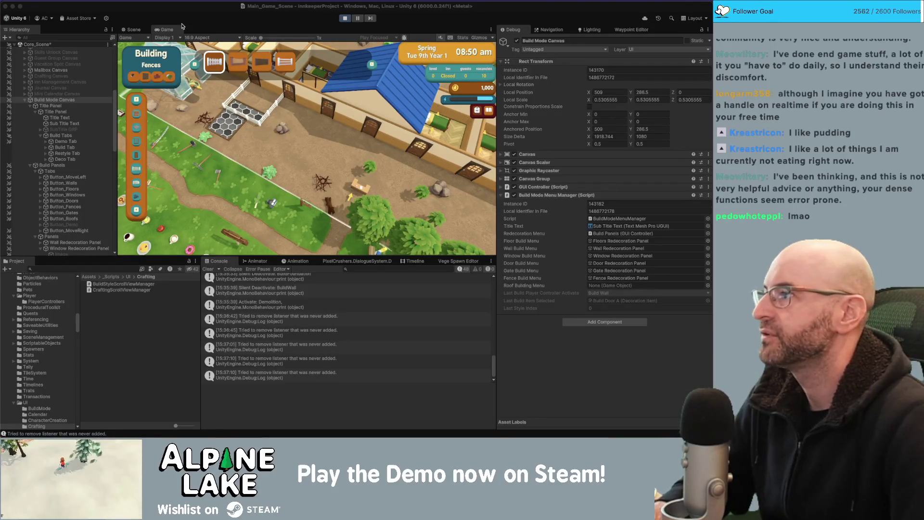
Focus the Unity window and stop play mode with the Play button.
{"action": "left_click", "coordinate": [199, 13]}
{"action": "left_click", "coordinate": [345, 19]}
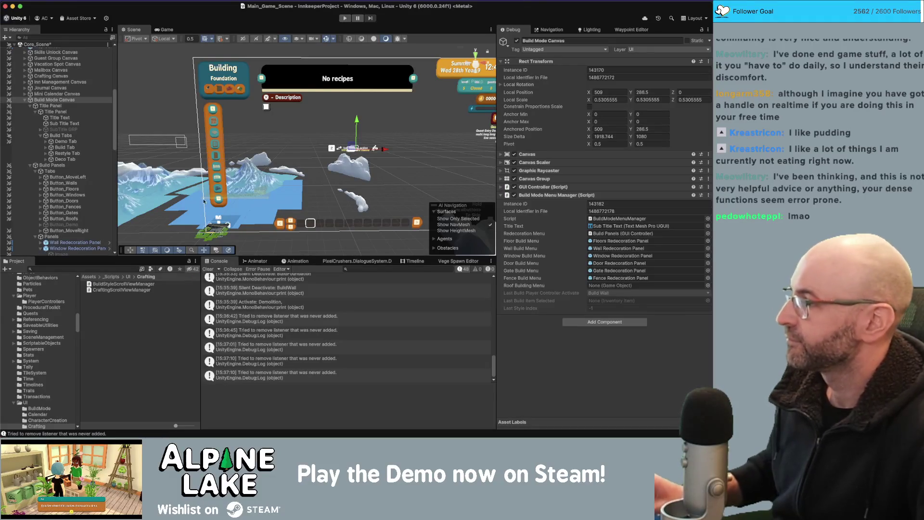
Start the game in Unity's play mode to test the new Style Set logging.
{"action": "left_click", "coordinate": [350, 18]}
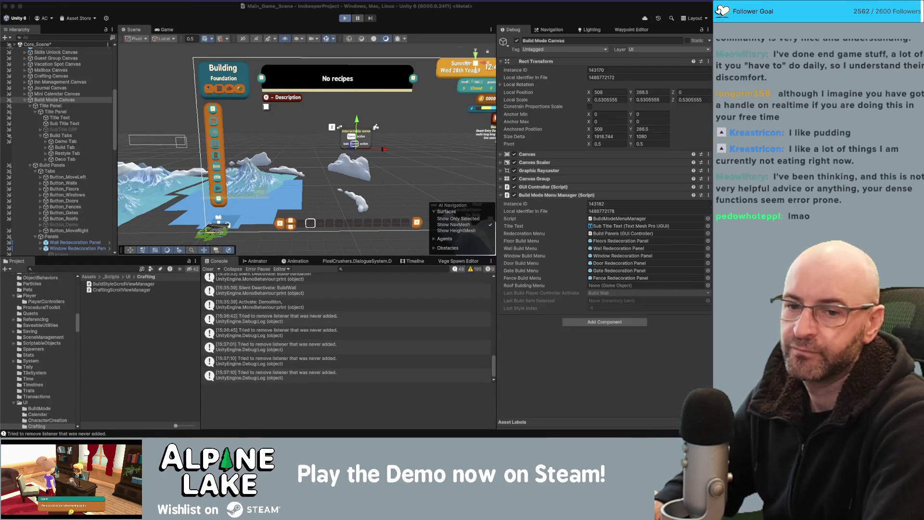
{"action": "key", "text": "super+p"}
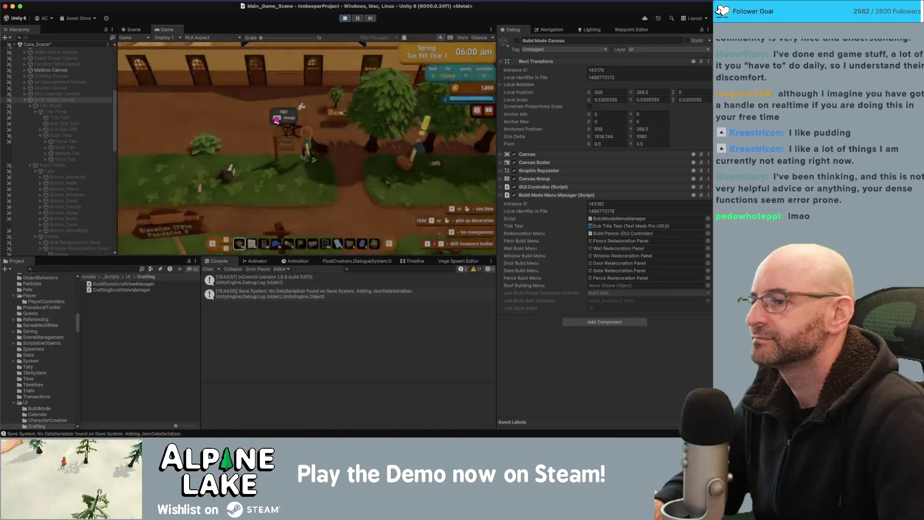
Walk the player to the inn wall, open Walls build mode, switch to Foundation, then stop the game.
{"action": "key", "text": "d"}
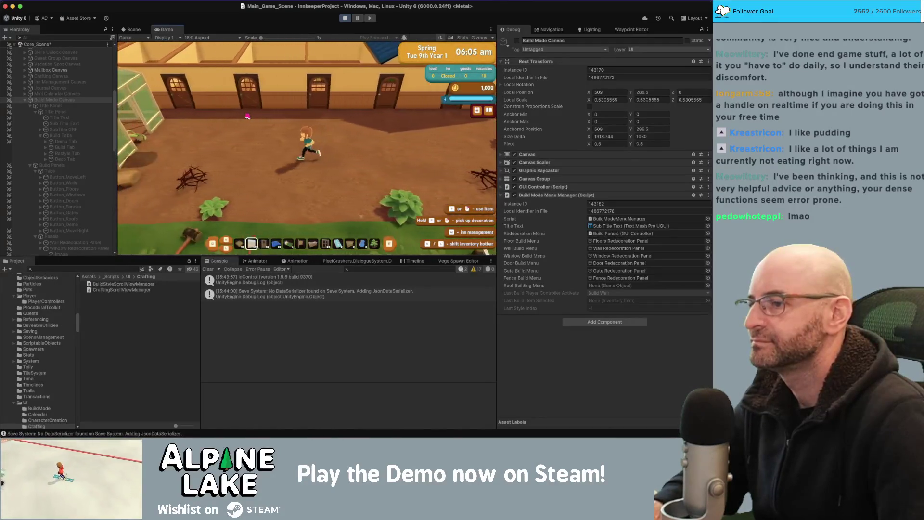
{"action": "key", "text": "w"}
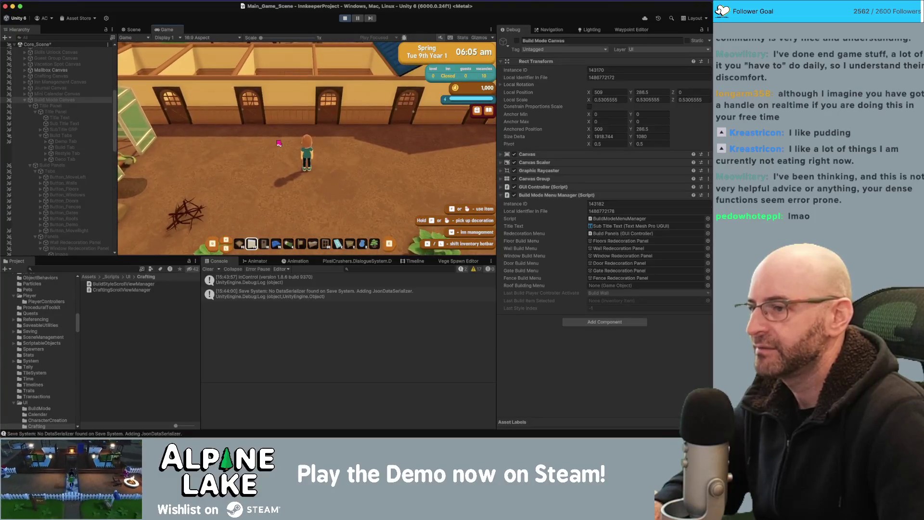
{"action": "left_click", "coordinate": [279, 142]}
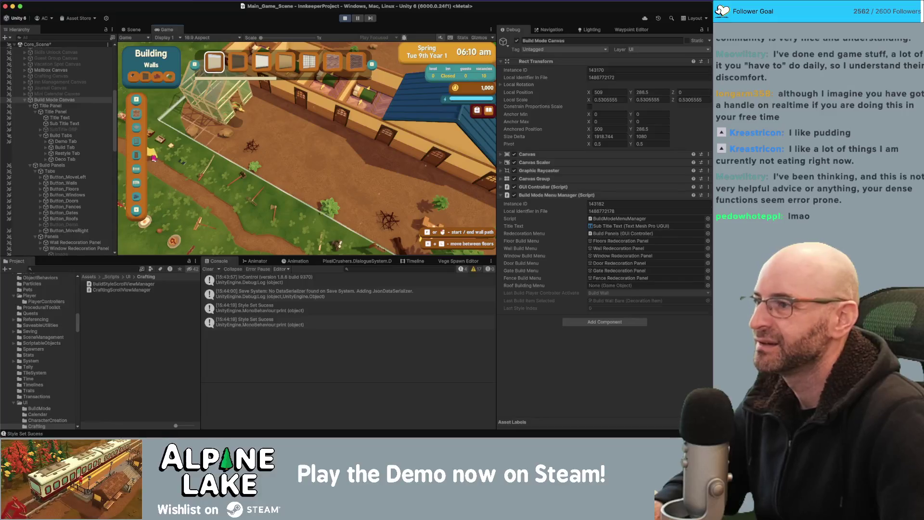
{"action": "left_click", "coordinate": [137, 129]}
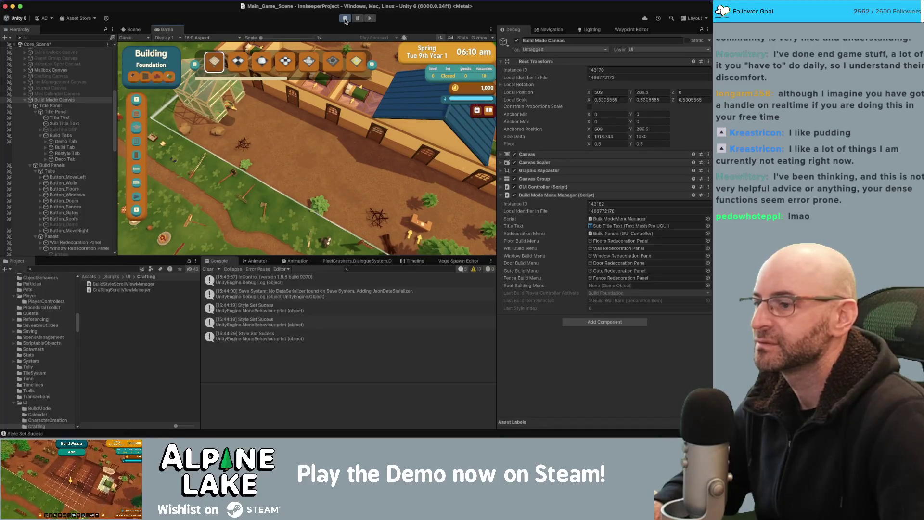
{"action": "left_click", "coordinate": [344, 19]}
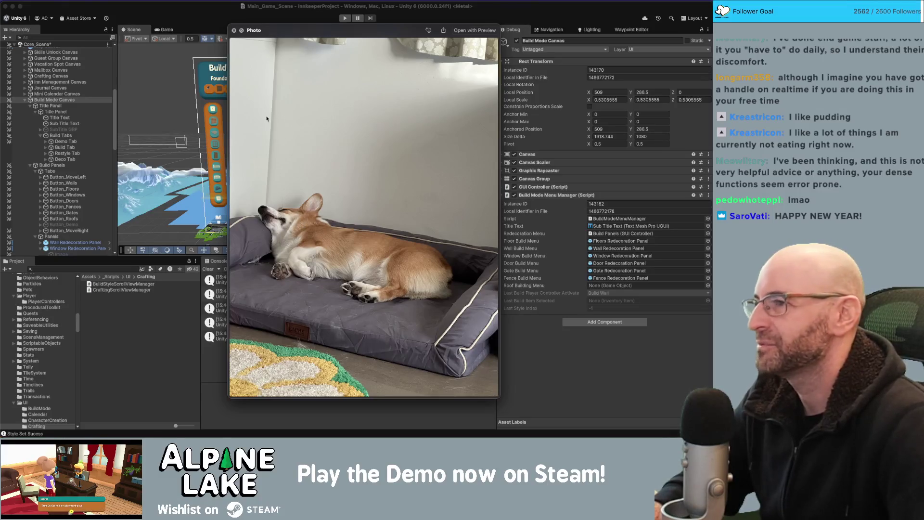
Close the Photo preview window to reveal the scene view and console.
{"action": "left_click", "coordinate": [235, 31]}
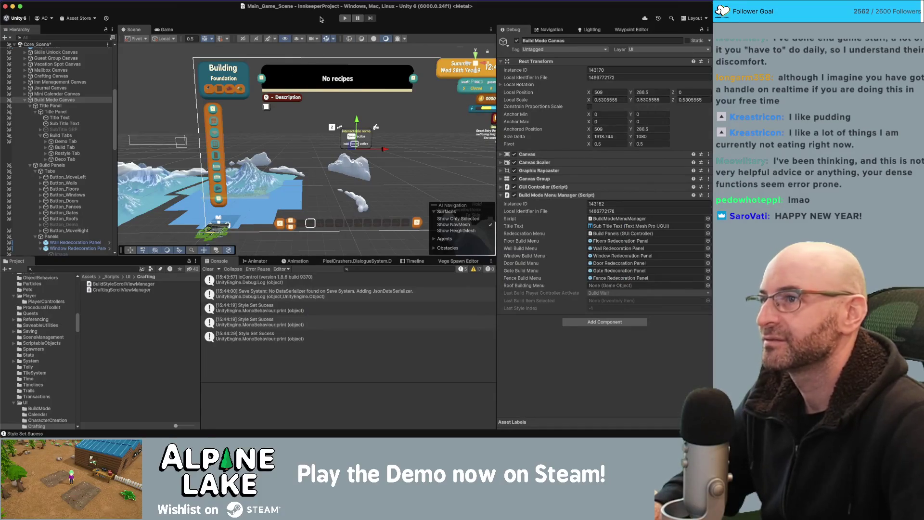
Start play mode again, then bring Visual Studio for Mac to the front.
{"action": "left_click", "coordinate": [345, 20]}
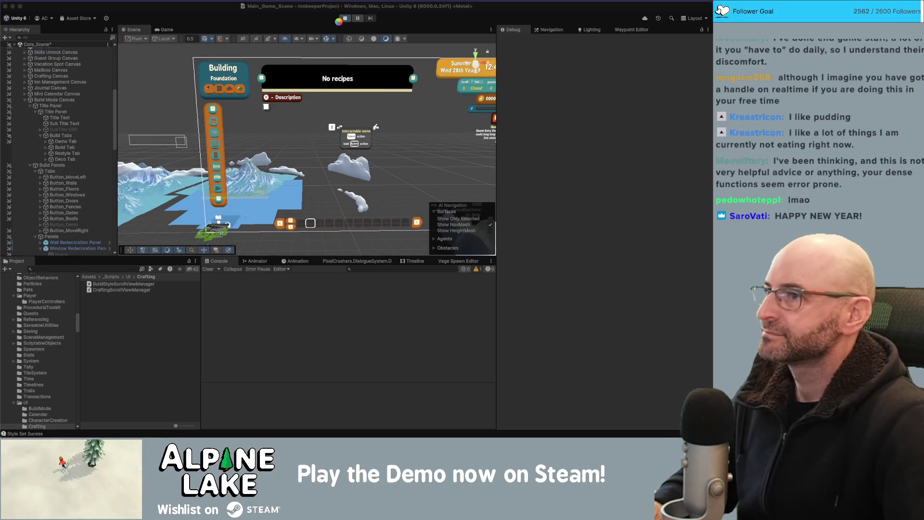
{"action": "key", "text": "super+Tab"}
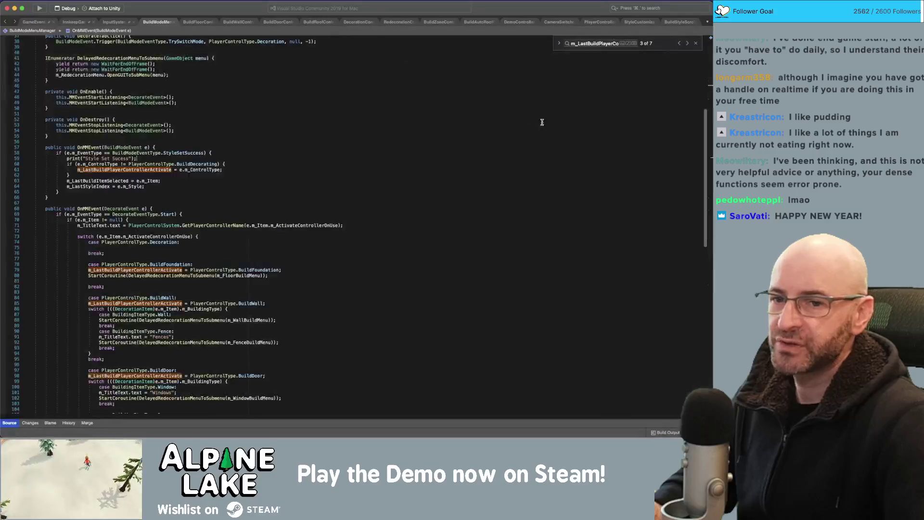
Go back to Unity, stop the play test, and return to Visual Studio.
{"action": "key", "text": "super+Tab"}
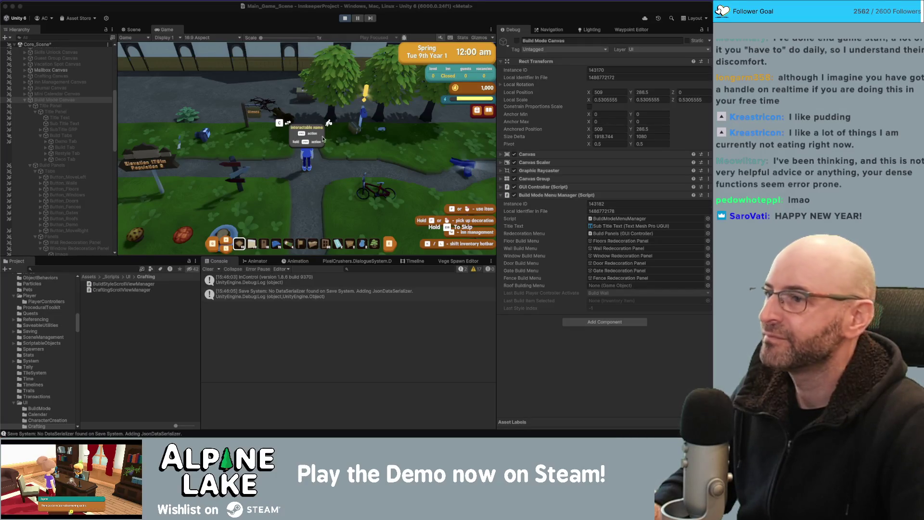
{"action": "left_click", "coordinate": [334, 144]}
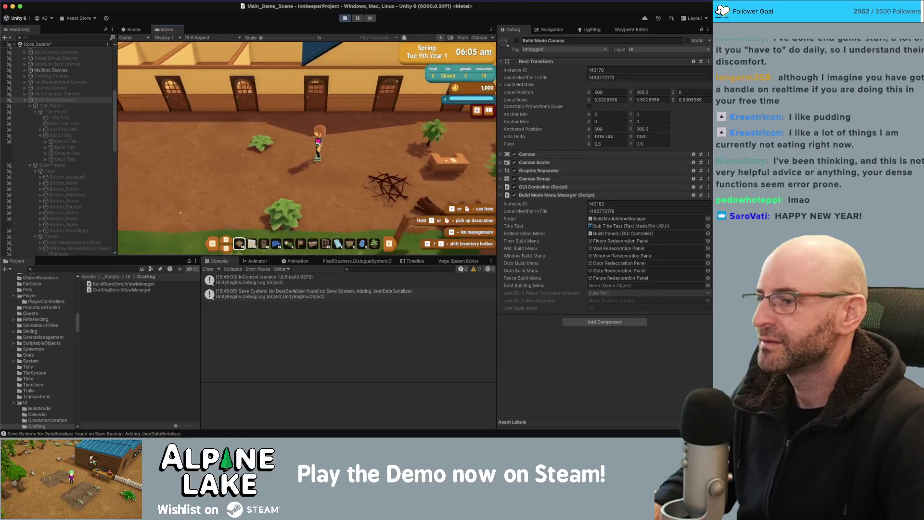
{"action": "left_click", "coordinate": [343, 19]}
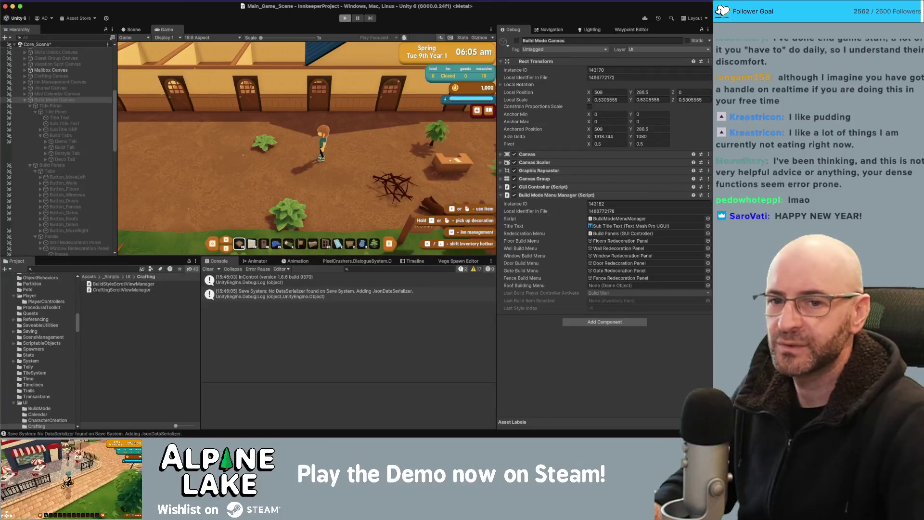
{"action": "key", "text": "super+Tab"}
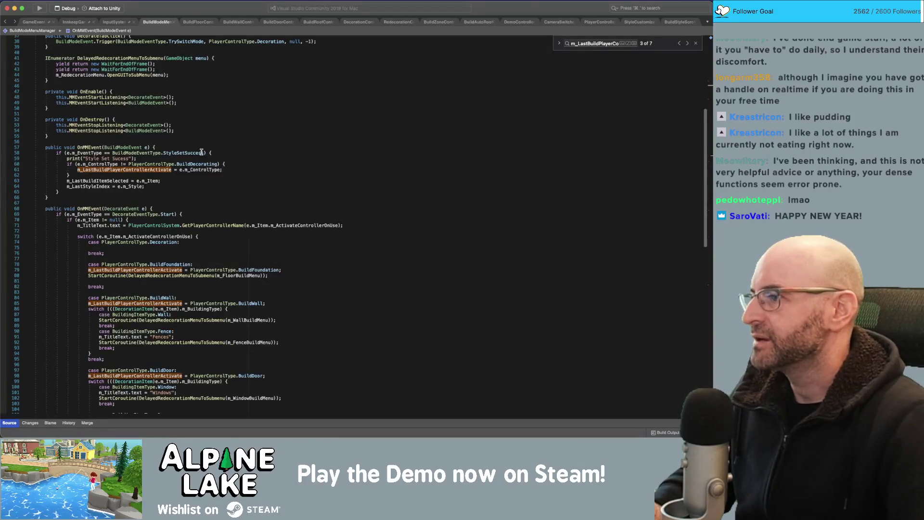
Correct the StyleSetSuccess spelling on line 58 and add placeholder braces to line 59's print message.
{"action": "left_click", "coordinate": [201, 152]}
{"action": "type", "text": "s"}
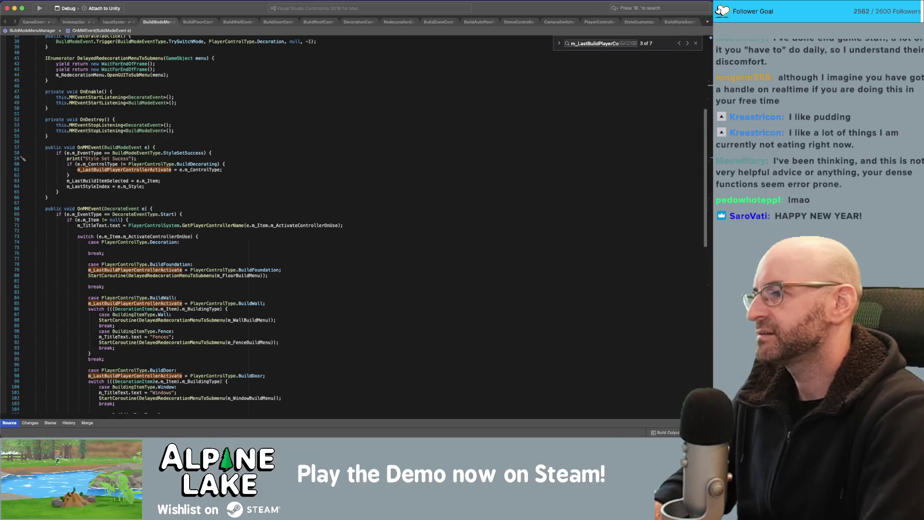
{"action": "key", "text": "Down"}
{"action": "key", "text": "Left"}
{"action": "key", "text": "Left"}
{"action": "key", "text": "Left"}
{"action": "type", "text": "{} {"}
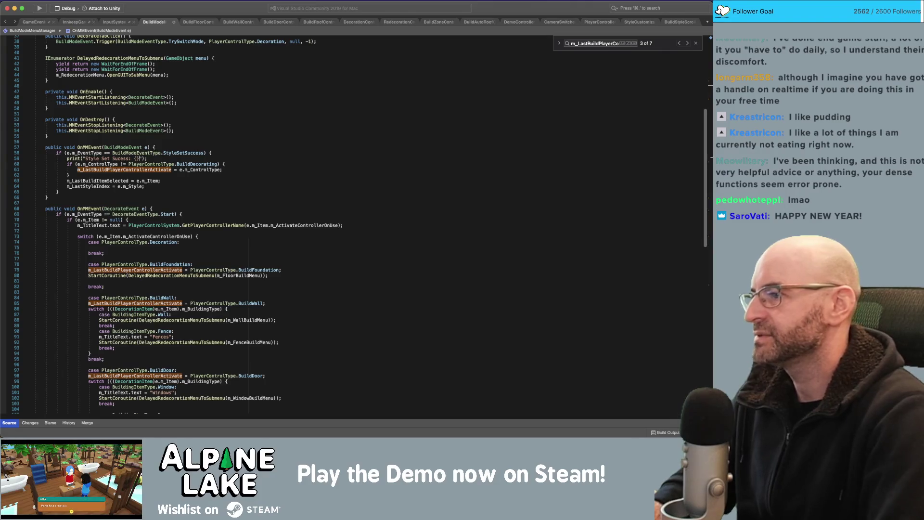
{"action": "type", "text": "} {"}
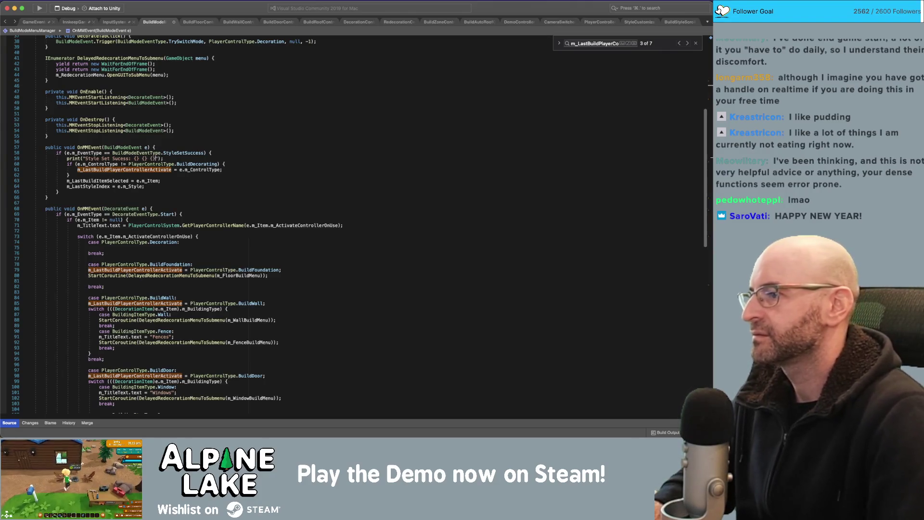
Make the print an interpolated string logging e.m_ControlType | e.m_Item | e.m_Style.
{"action": "left_click", "coordinate": [84, 159]}
{"action": "type", "text": "$"}
{"action": "left_click", "coordinate": [155, 159]}
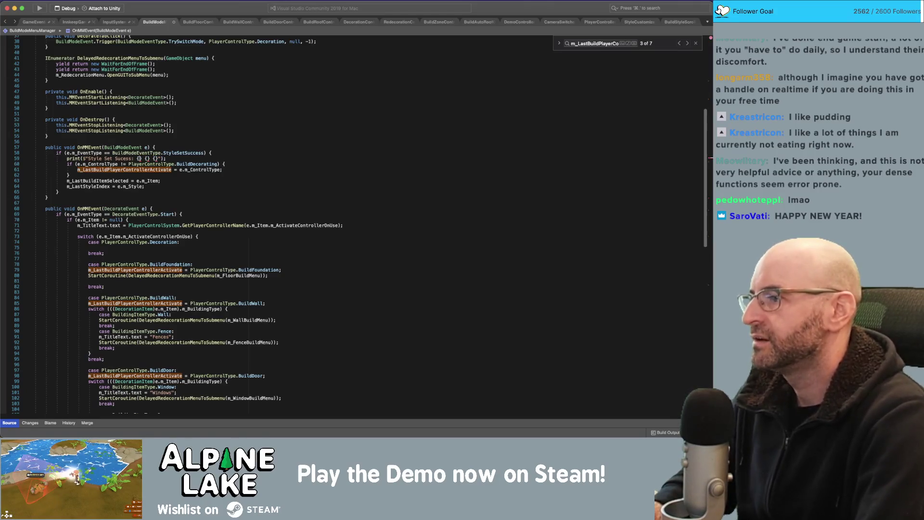
{"action": "type", "text": "e.m_C"}
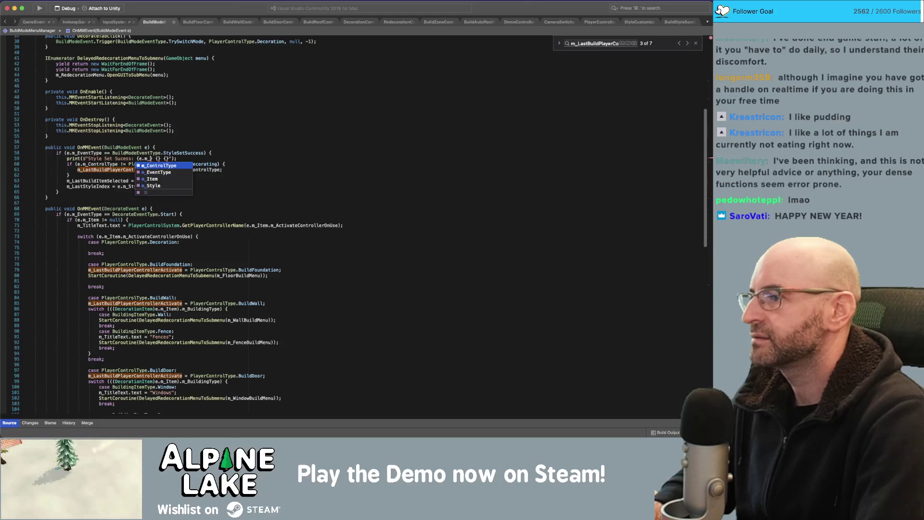
{"action": "key", "text": "Return"}
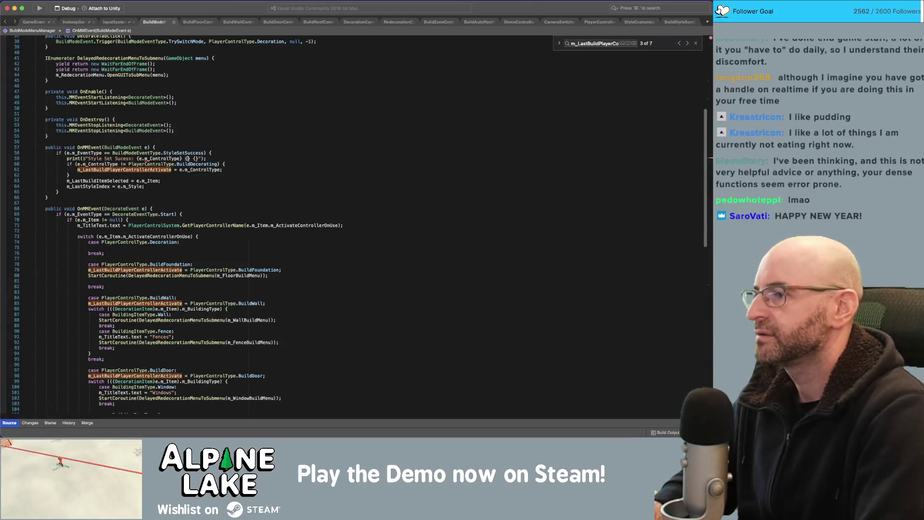
{"action": "key", "text": "Right"}
{"action": "key", "text": "Right"}
{"action": "key", "text": "Right"}
{"action": "type", "text": "e.m_I"}
{"action": "key", "text": "Return"}
{"action": "key", "text": "Right"}
{"action": "key", "text": "Right"}
{"action": "key", "text": "Right"}
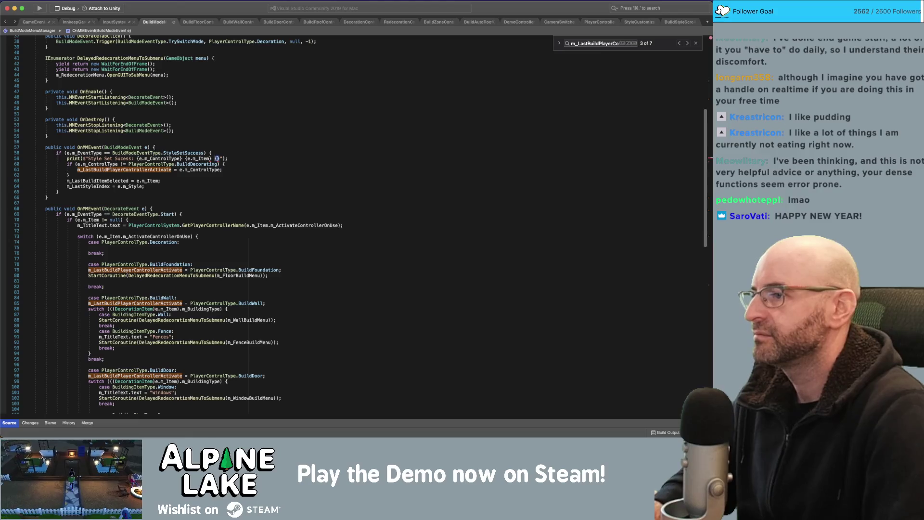
{"action": "type", "text": "e.m_"}
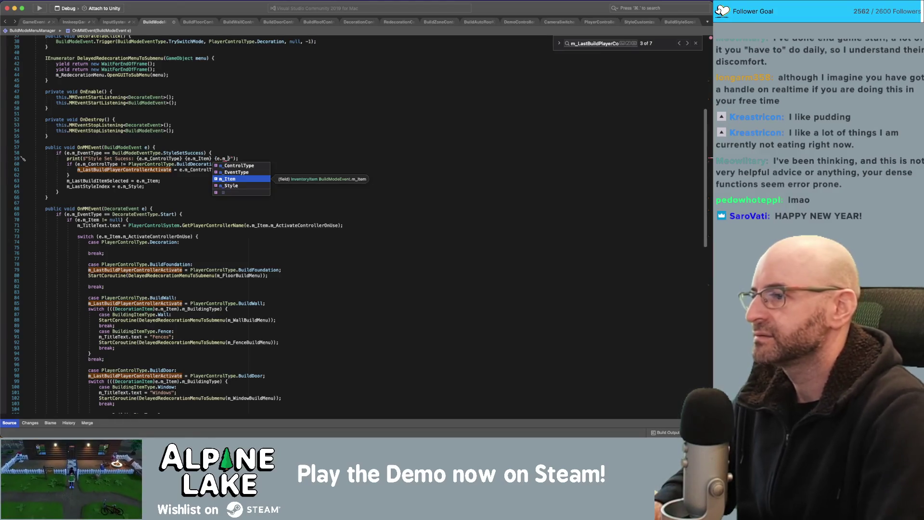
{"action": "key", "text": "Down"}
{"action": "key", "text": "Return"}
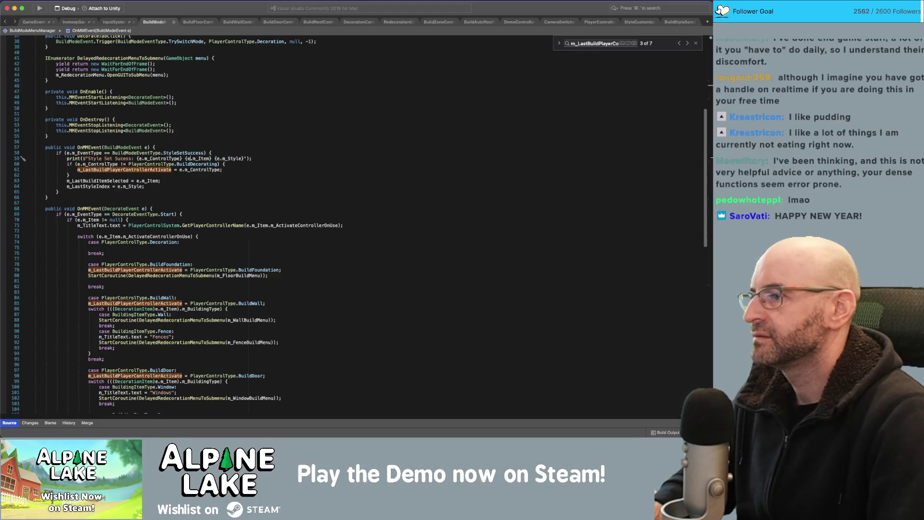
{"action": "type", "text": "|"}
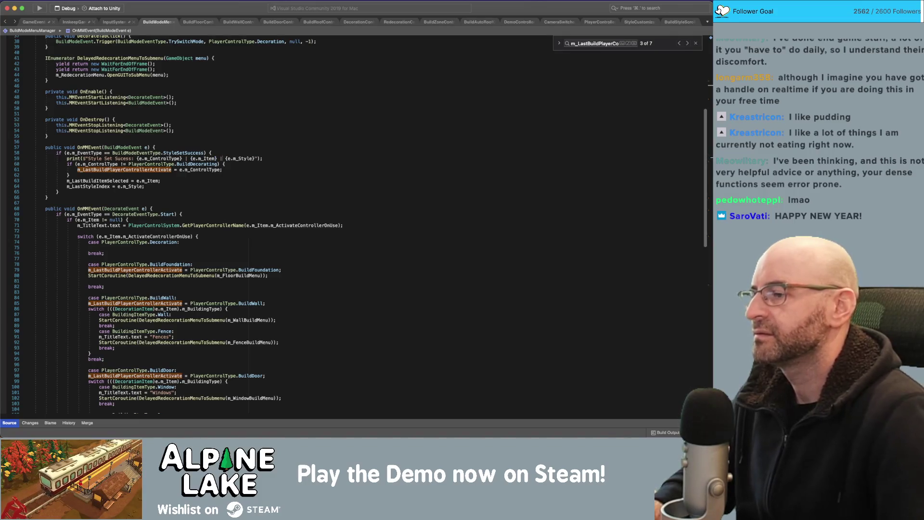
{"action": "left_click", "coordinate": [264, 75]}
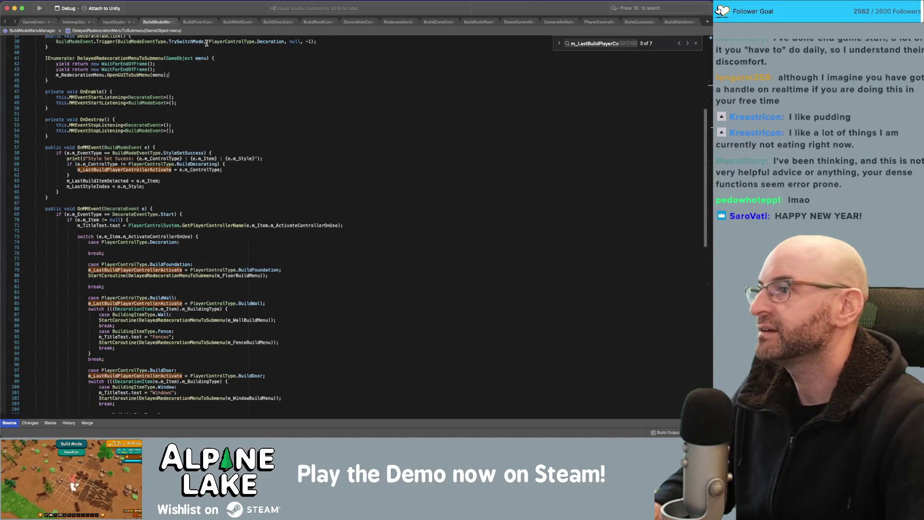
Review BuildFloorController's UpdateSelectedItem, then scroll through BuildWallController and save it.
{"action": "left_click", "coordinate": [194, 22]}
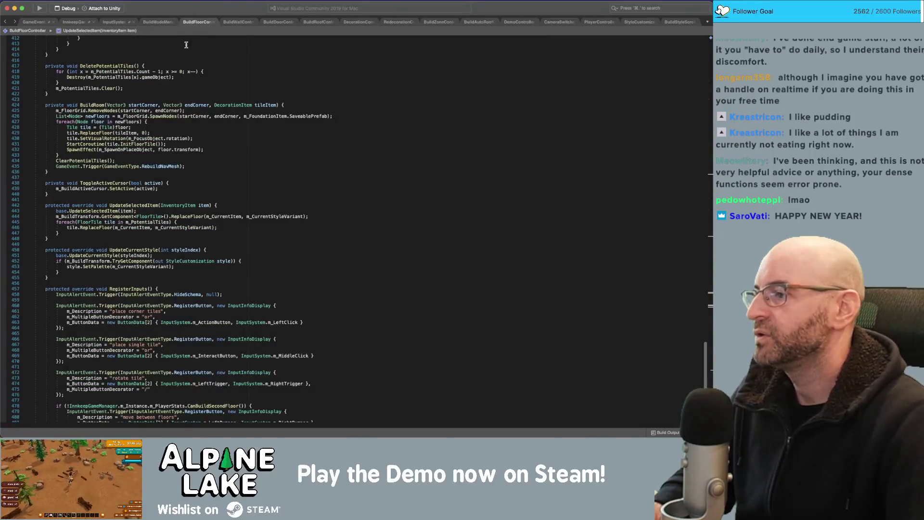
{"action": "left_click", "coordinate": [103, 210]}
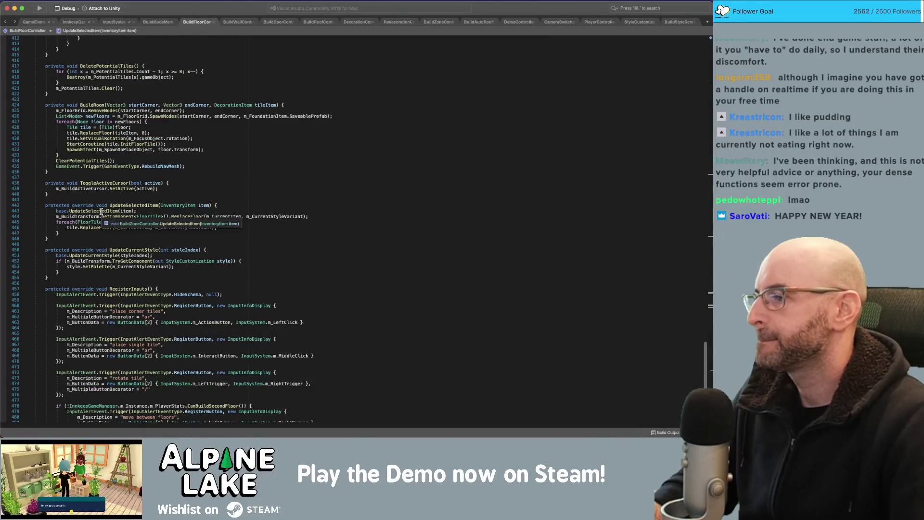
{"action": "left_click", "coordinate": [237, 22]}
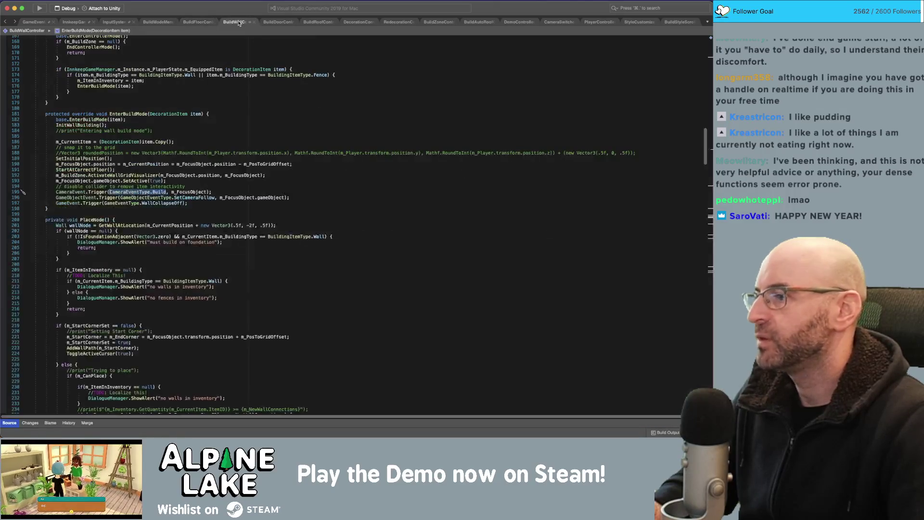
{"action": "scroll", "coordinate": [226, 215], "scroll_direction": "down", "scroll_amount": 10}
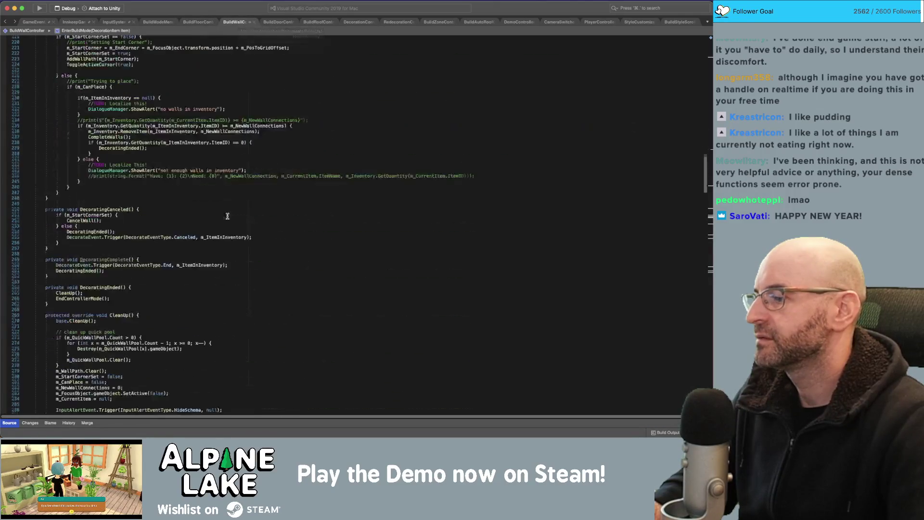
{"action": "scroll", "coordinate": [147, 209], "scroll_direction": "down", "scroll_amount": 5}
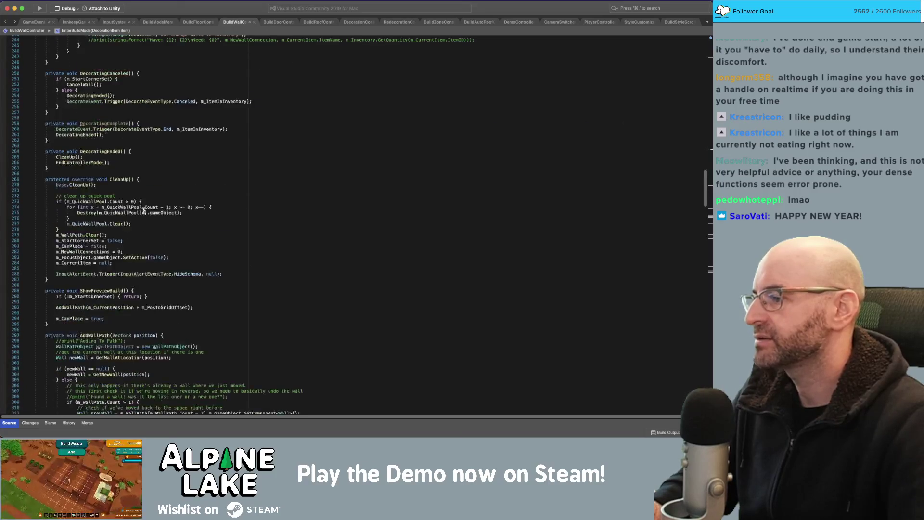
{"action": "scroll", "coordinate": [143, 211], "scroll_direction": "down", "scroll_amount": 14}
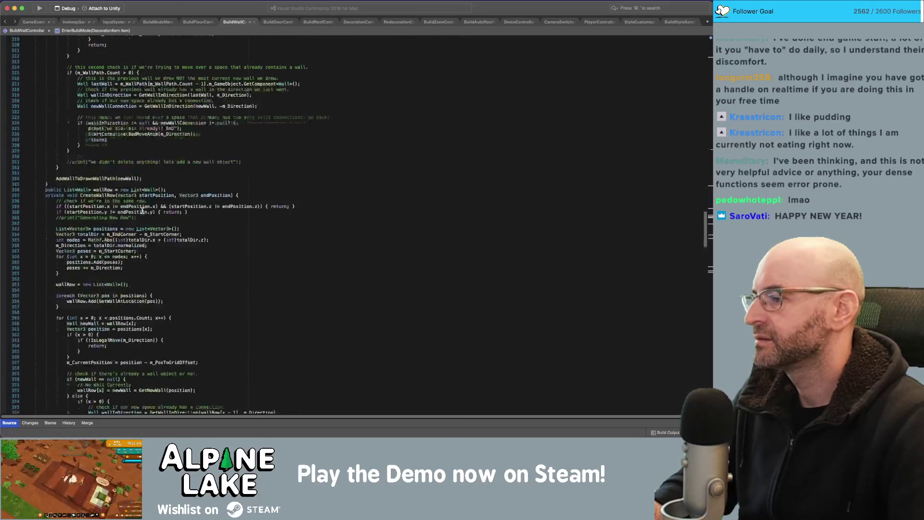
{"action": "scroll", "coordinate": [143, 210], "scroll_direction": "down", "scroll_amount": 18}
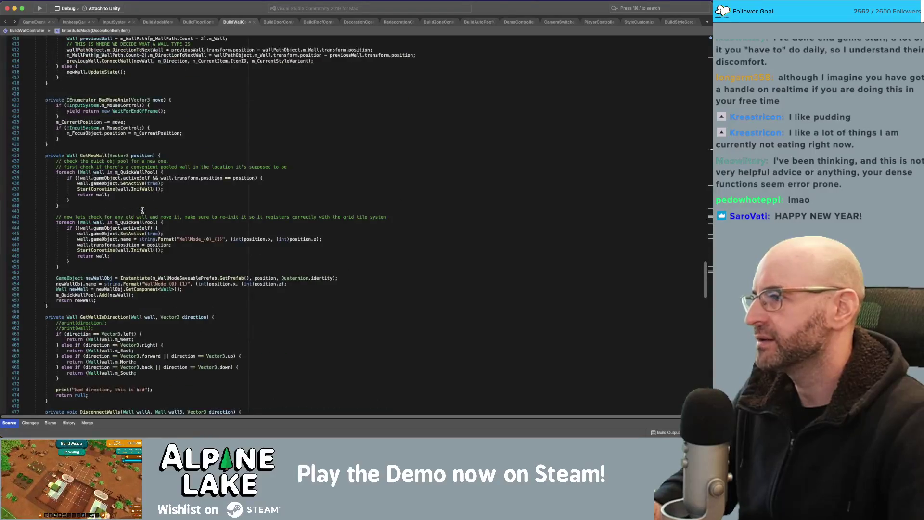
{"action": "scroll", "coordinate": [143, 210], "scroll_direction": "down", "scroll_amount": 9}
{"action": "scroll", "coordinate": [142, 210], "scroll_direction": "down", "scroll_amount": 5}
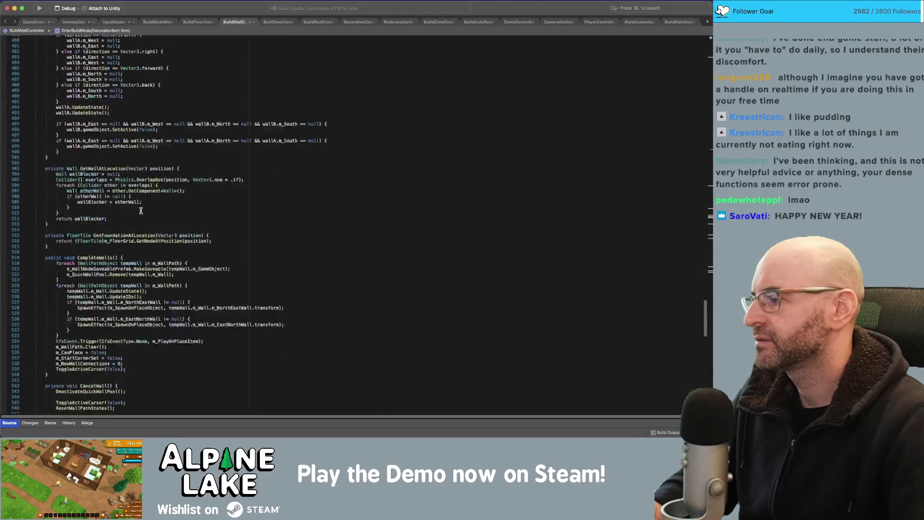
{"action": "key", "text": "super+s"}
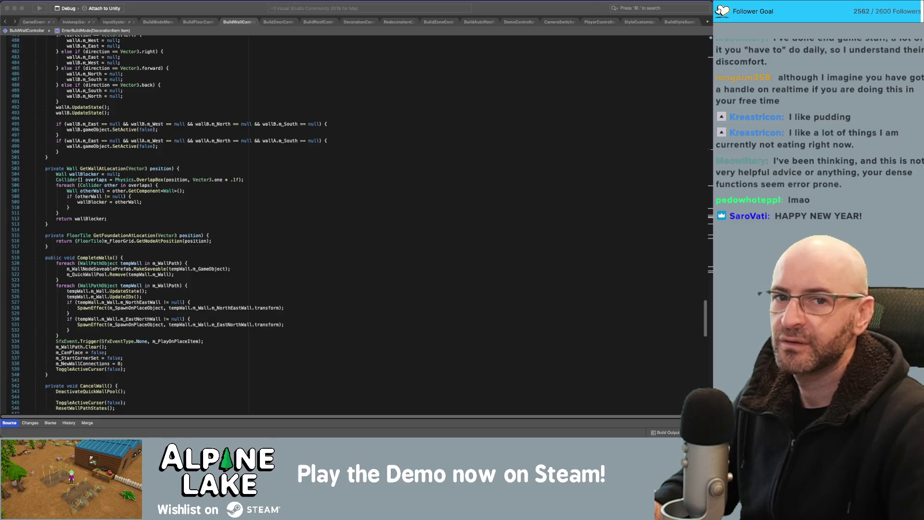
Search BuildWallController for 'updatesele'.
{"action": "scroll", "coordinate": [185, 254], "scroll_direction": "down", "scroll_amount": 4}
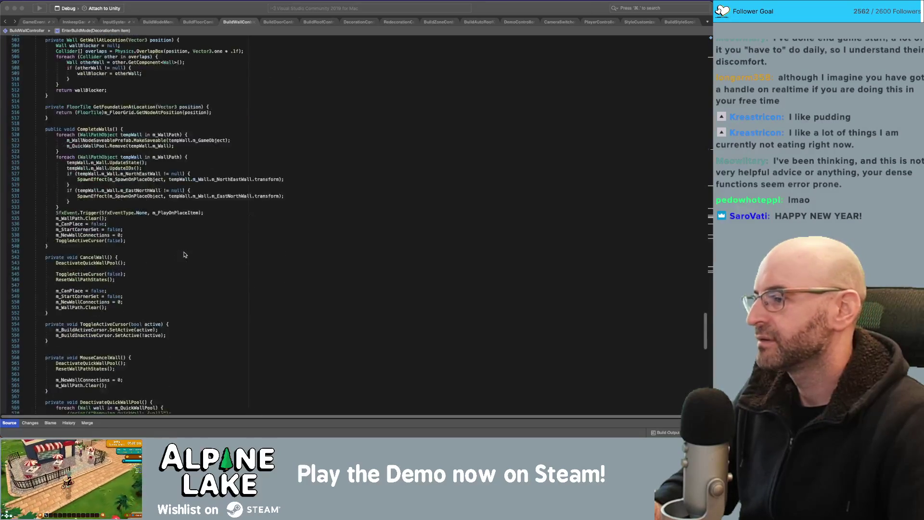
{"action": "key", "text": "super+f"}
{"action": "type", "text": "update"}
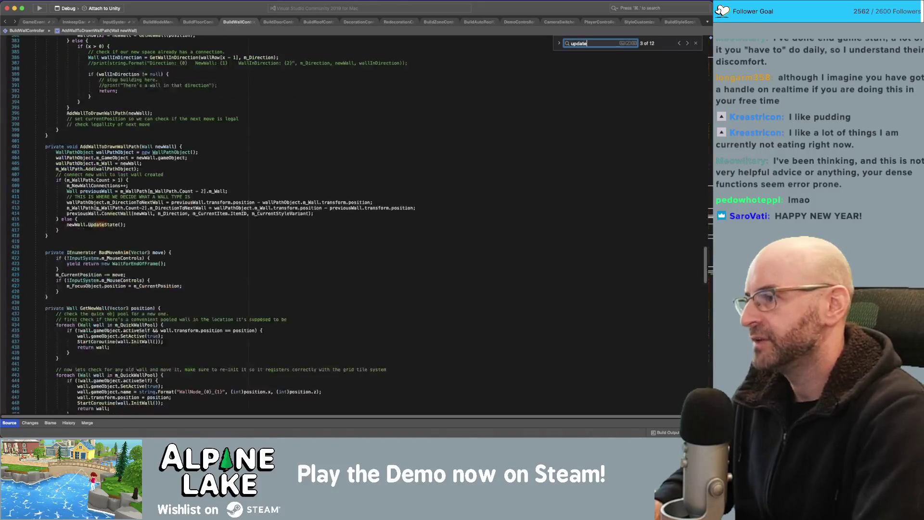
{"action": "type", "text": "sele"}
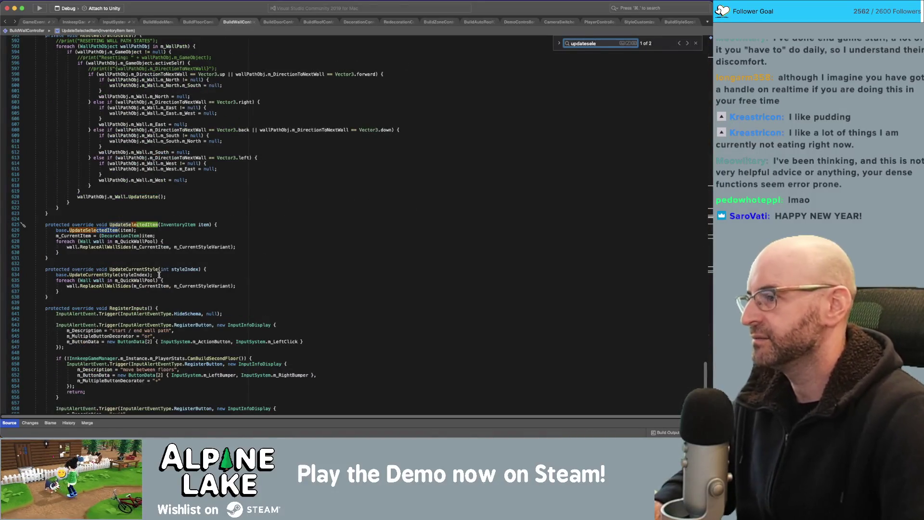
Search BuildZoneController for 'updateselected' and review m_CurrentItem in its base UpdateSelectedItem.
{"action": "left_click", "coordinate": [158, 274]}
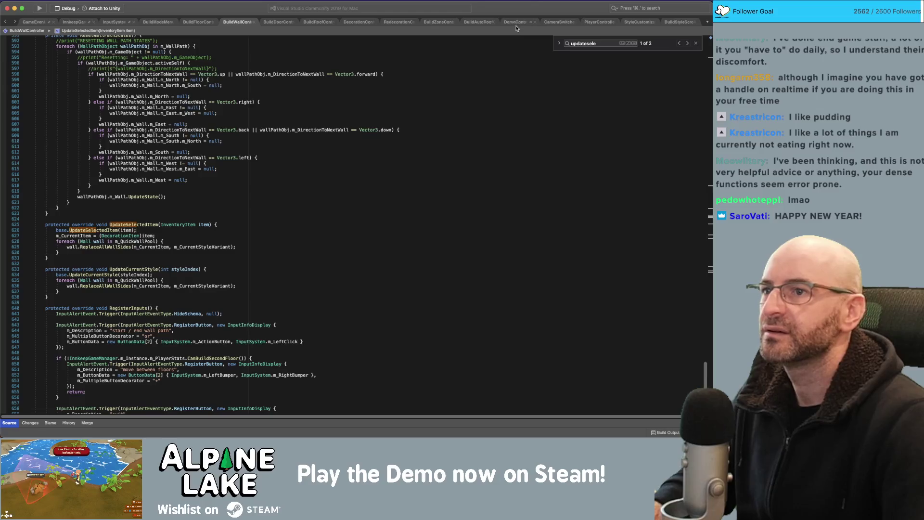
{"action": "left_click", "coordinate": [435, 23]}
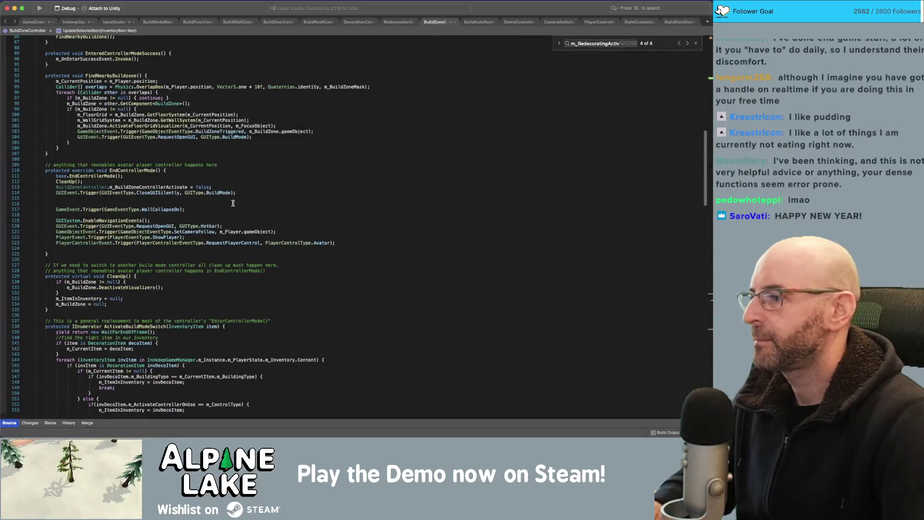
{"action": "key", "text": "super+f"}
{"action": "type", "text": "u"}
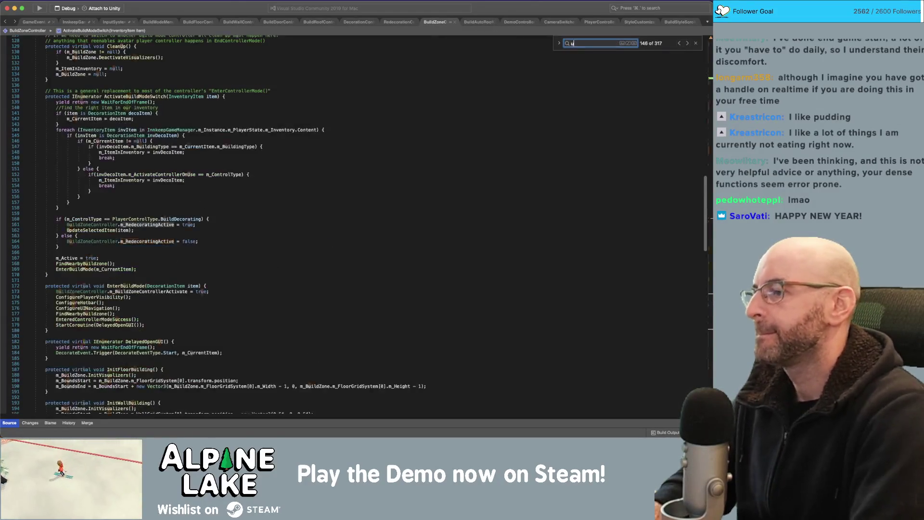
{"action": "type", "text": "pdateselected"}
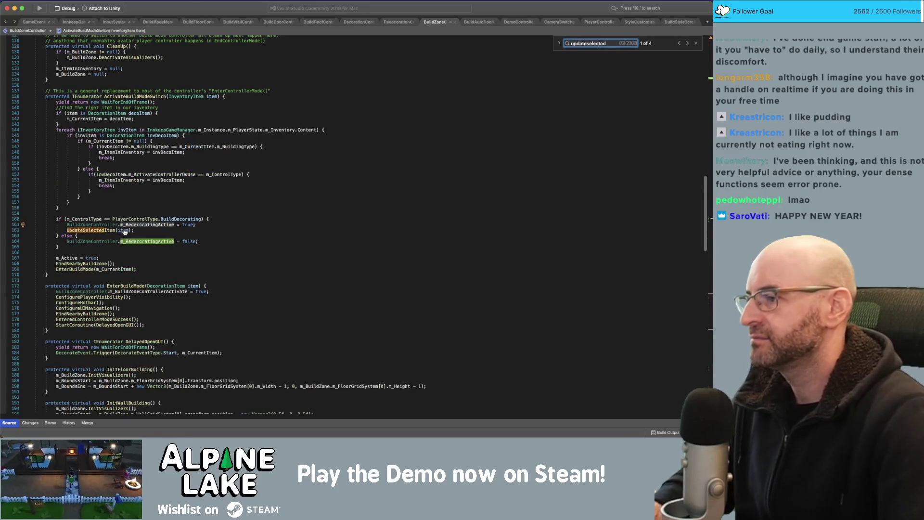
{"action": "left_click", "coordinate": [119, 231], "text": "super"}
{"action": "left_click", "coordinate": [90, 230]}
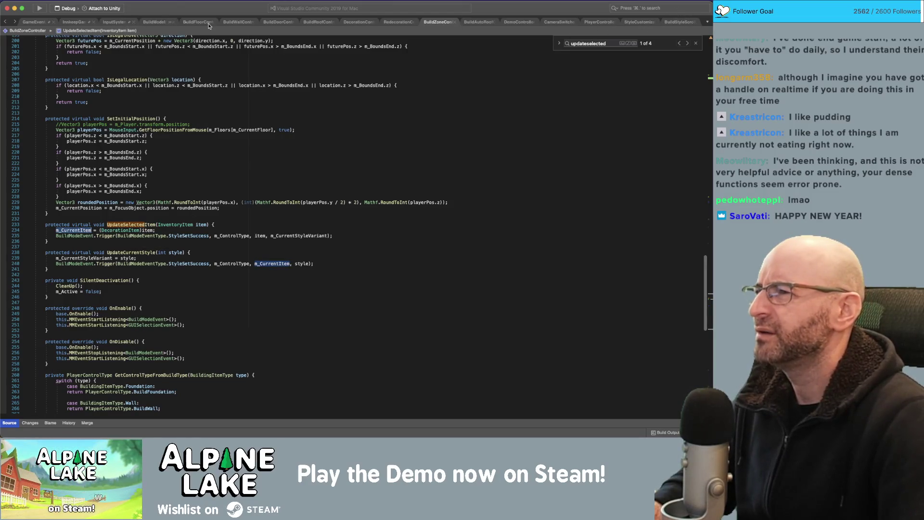
Delete the duplicate 'm_CurrentItem = (DecorationItem)item;' line from BuildWallController's override.
{"action": "left_click", "coordinate": [237, 23]}
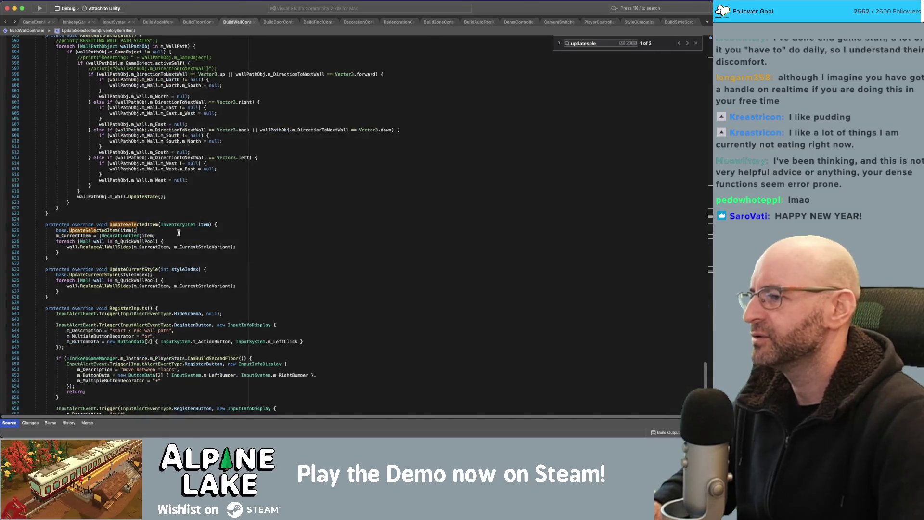
{"action": "key", "text": "super+shift+Left"}
{"action": "key", "text": "super+shift+Left"}
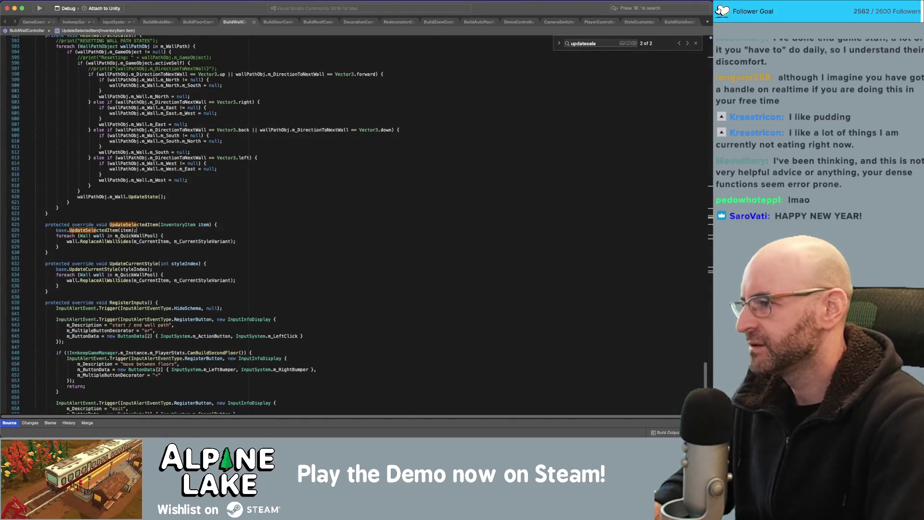
{"action": "key", "text": "BackSpace"}
{"action": "key", "text": "BackSpace"}
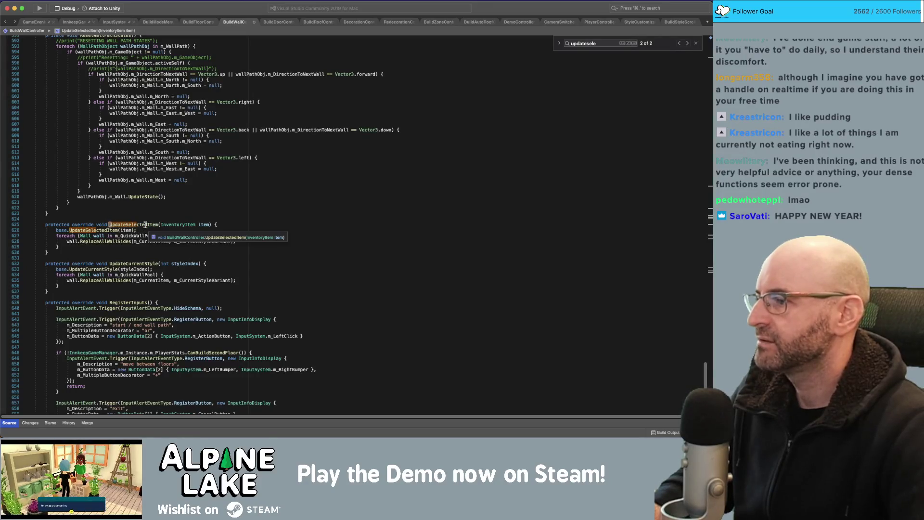
Insert a blank line at the start of BuildZoneController's base UpdateSelectedItem.
{"action": "left_click", "coordinate": [140, 228], "text": "super"}
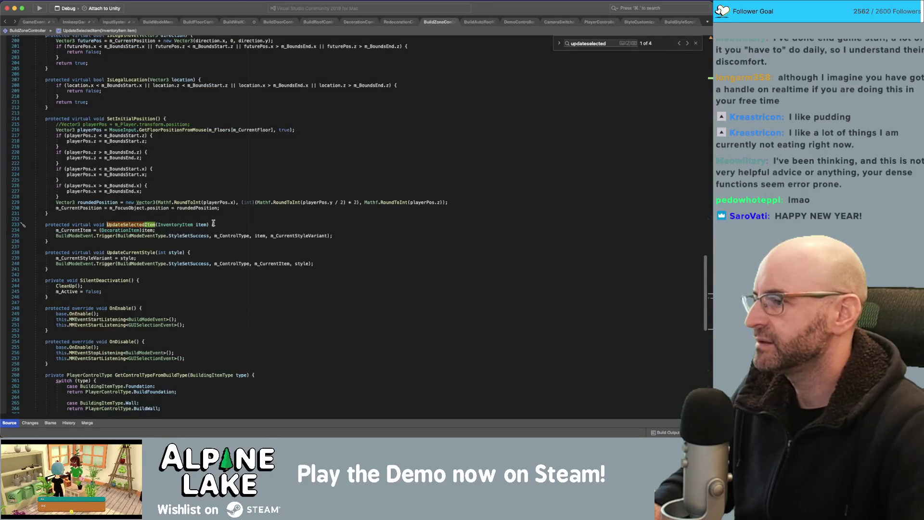
{"action": "left_click", "coordinate": [254, 224]}
{"action": "key", "text": "Return"}
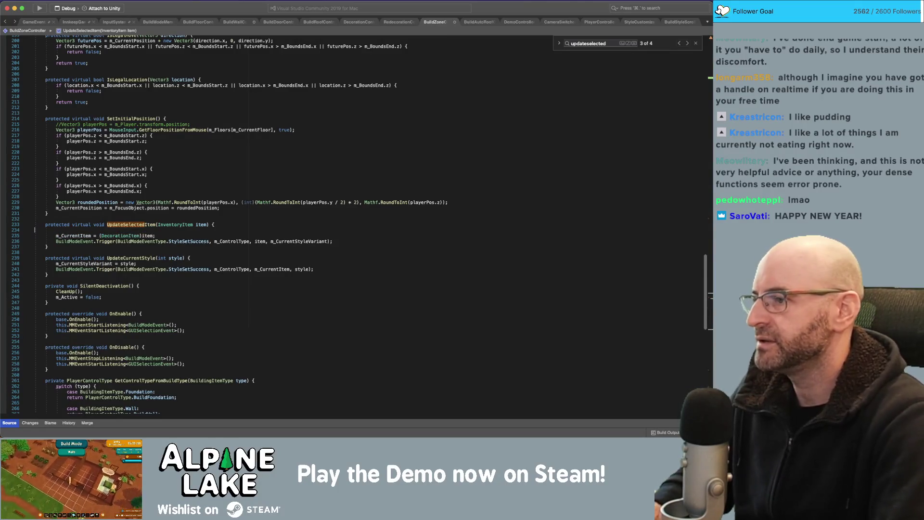
Add an empty print("") line after the m_CurrentItem assignment in BuildZoneController.
{"action": "key", "text": "BackSpace"}
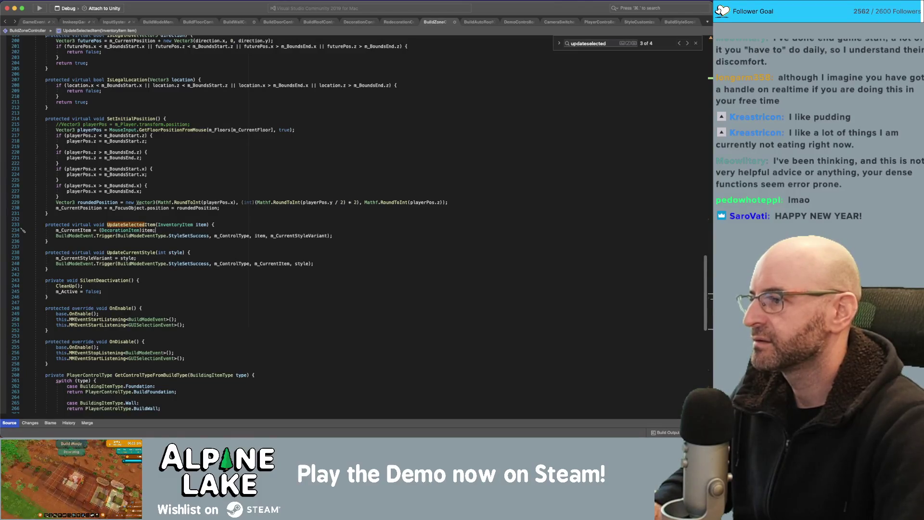
{"action": "key", "text": "Return"}
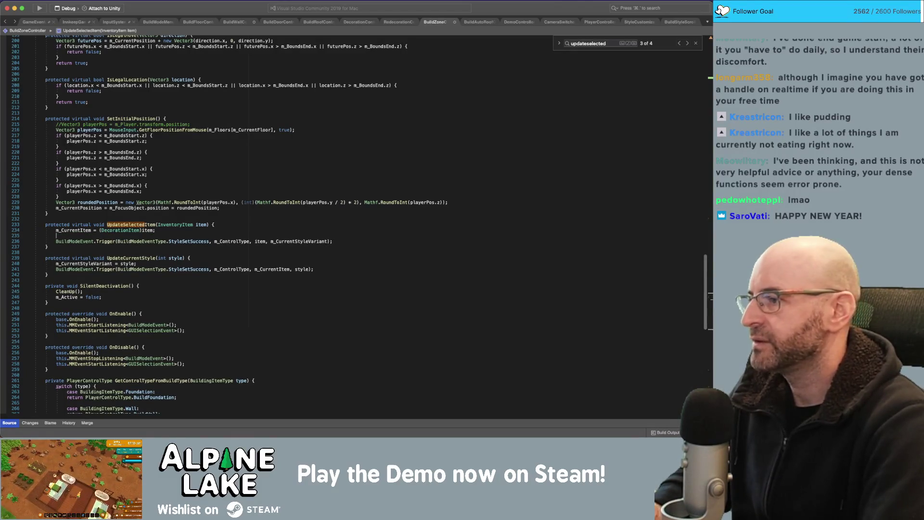
{"action": "type", "text": "print(\"\")"}
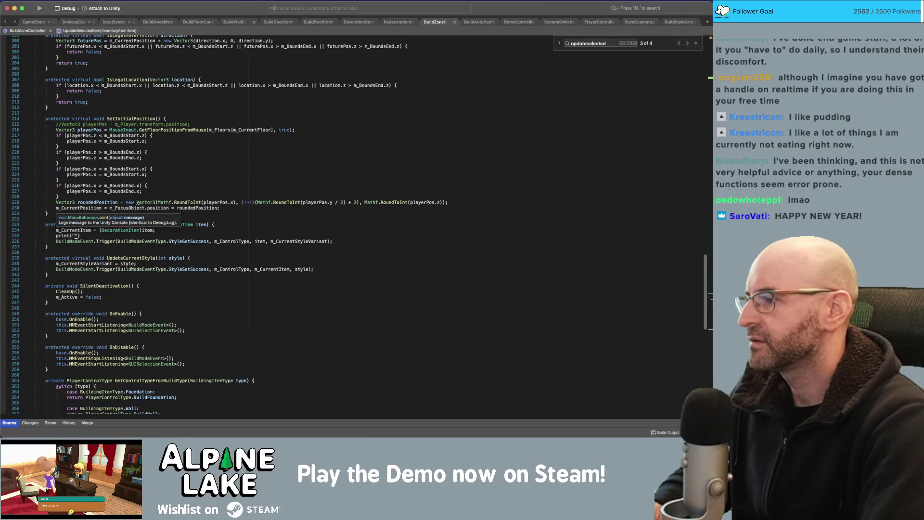
Change BuildModeMenuManager's line 59 message to 'Style Set Success LISTENED' and select that print statement.
{"action": "left_click", "coordinate": [234, 22]}
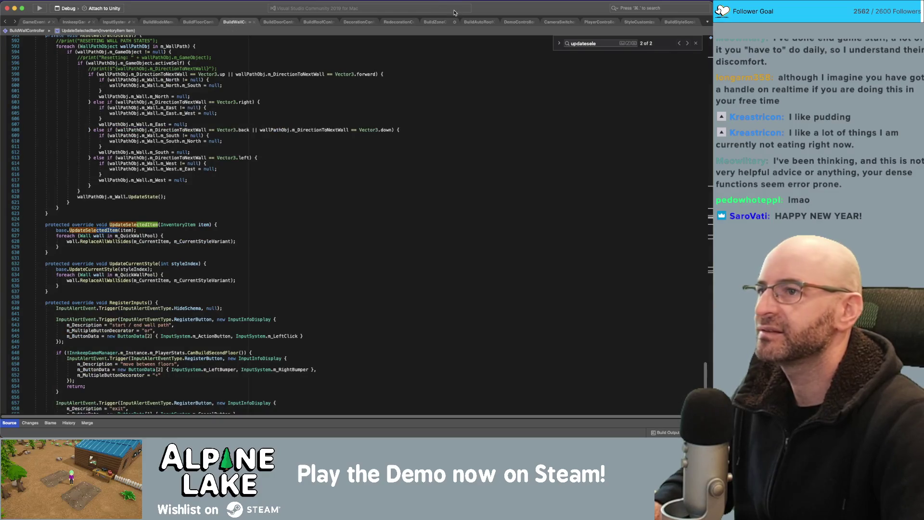
{"action": "left_click", "coordinate": [157, 22]}
{"action": "left_click", "coordinate": [263, 158]}
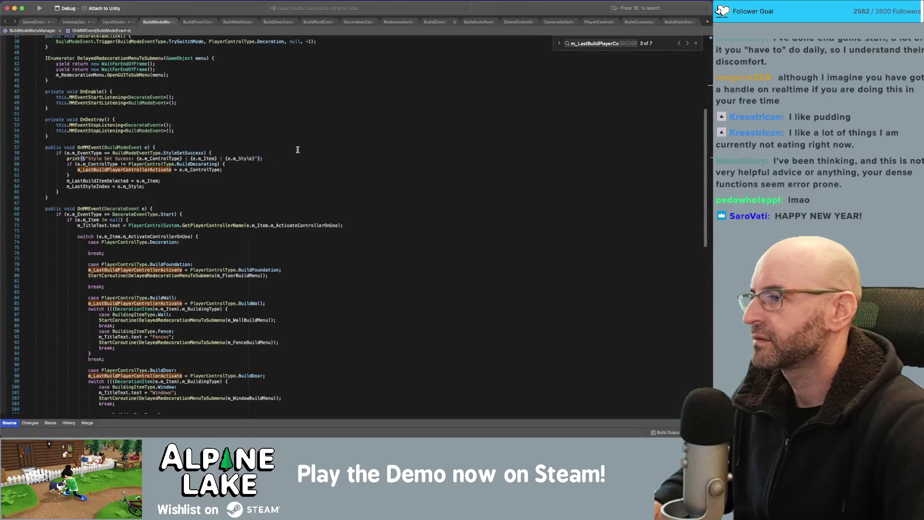
{"action": "key", "text": "alt+Right"}
{"action": "key", "text": "alt+Right"}
{"action": "key", "text": "alt+Right"}
{"action": "key", "text": "BackSpace"}
{"action": "key", "text": "BackSpace"}
{"action": "key", "text": "BackSpace"}
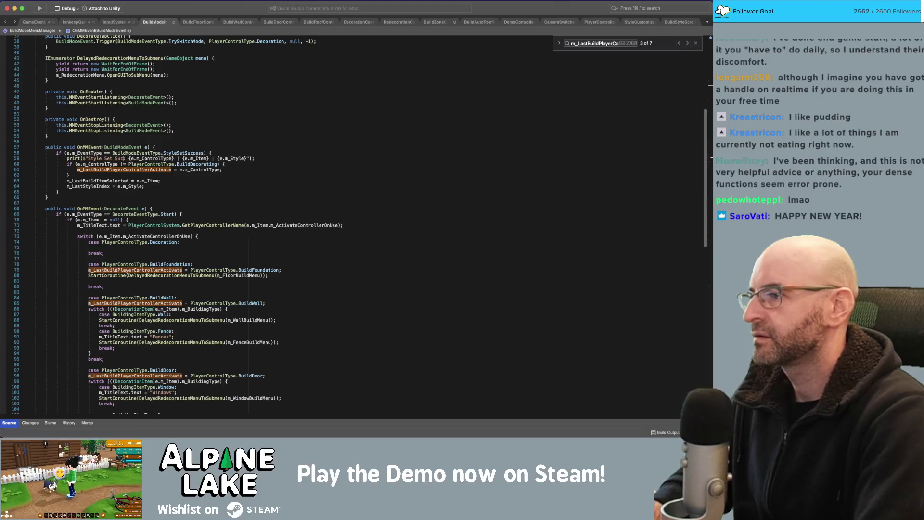
{"action": "type", "text": "cess LISTENED"}
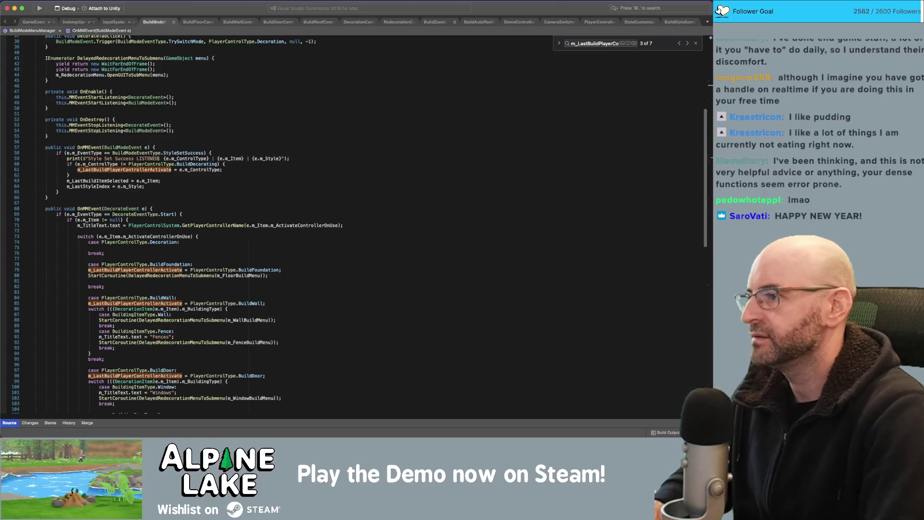
{"action": "left_click_drag", "start_coordinate": [66, 158], "coordinate": [290, 158]}
{"action": "key", "text": "super+c"}
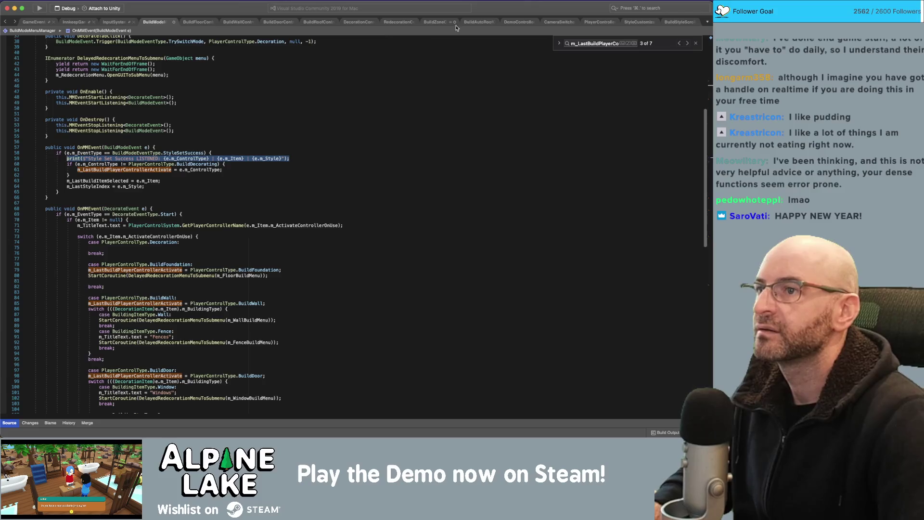
Paste the print into BuildZoneController line 235 as TRIGGERED, logging m_ControlType, item and m_CurrentStyleVariant.
{"action": "left_click", "coordinate": [432, 22]}
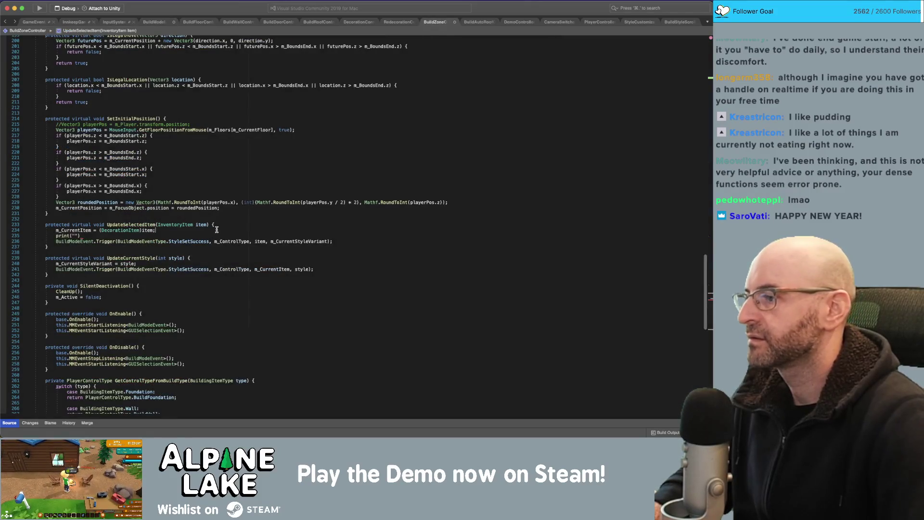
{"action": "left_click", "coordinate": [81, 236]}
{"action": "key", "text": "super+v"}
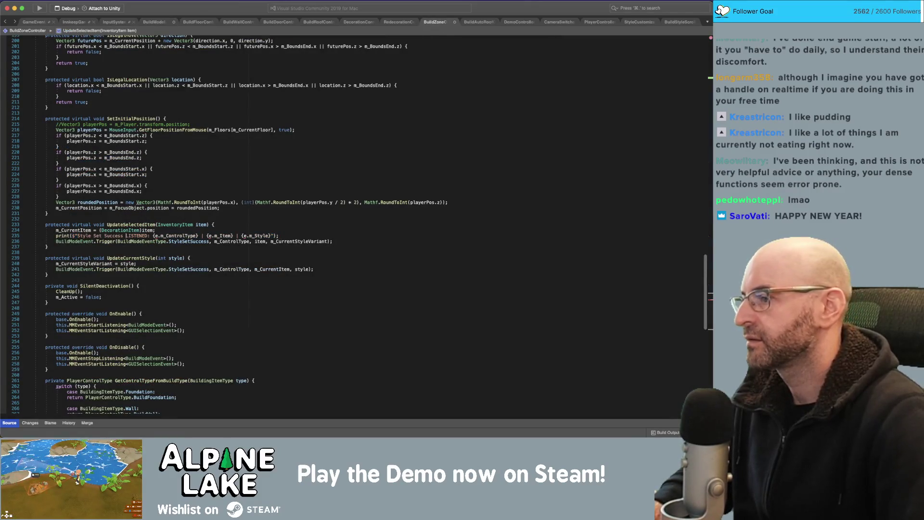
{"action": "double_click", "coordinate": [144, 236]}
{"action": "type", "text": "TRIGGERED"}
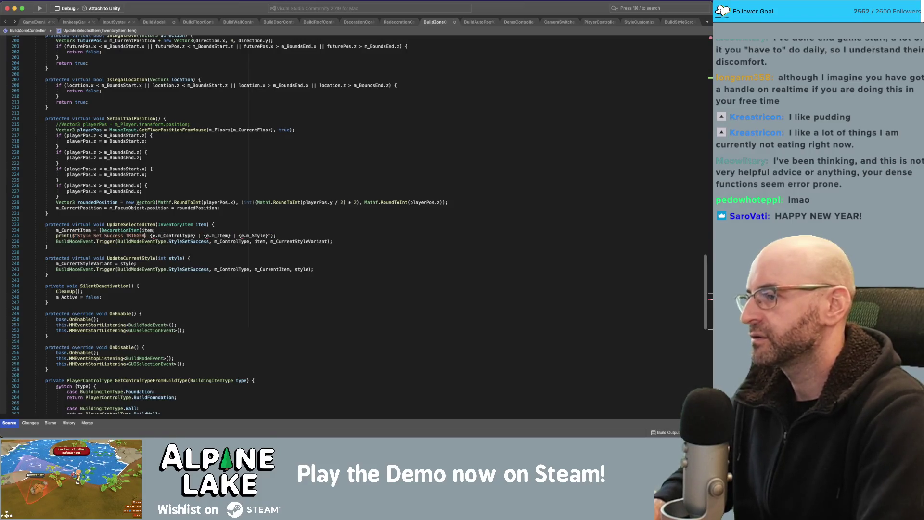
{"action": "left_click", "coordinate": [156, 236]}
{"action": "key", "text": "Delete"}
{"action": "key", "text": "Delete"}
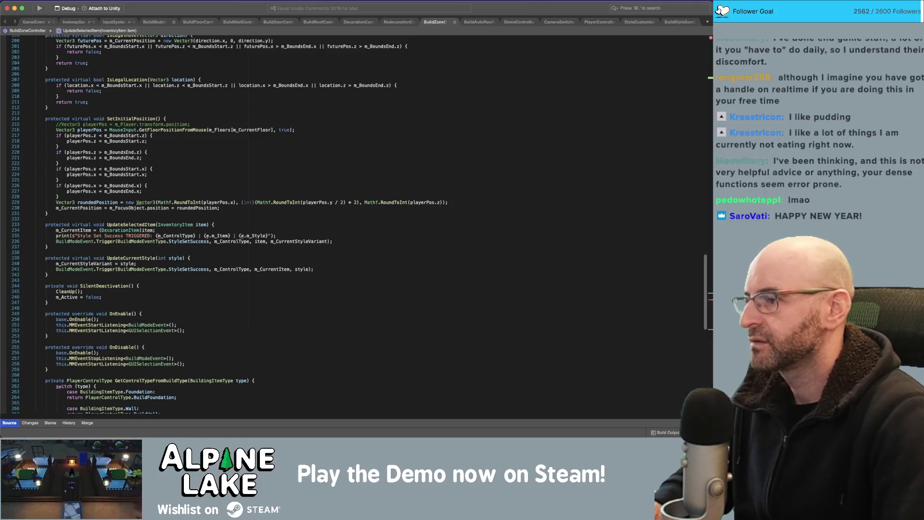
{"action": "key", "text": "Delete"}
{"action": "key", "text": "Delete"}
{"action": "key", "text": "Delete"}
{"action": "type", "text": "item"}
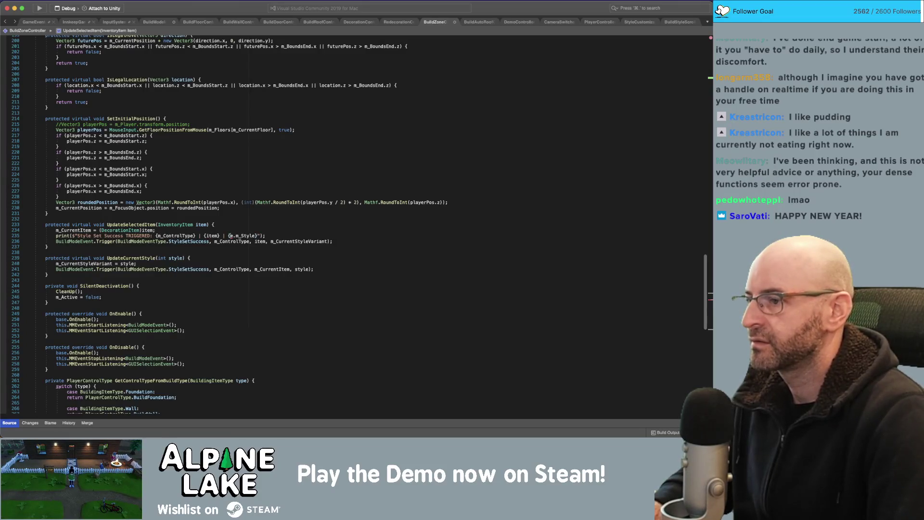
{"action": "left_click_drag", "start_coordinate": [229, 236], "coordinate": [256, 236]}
{"action": "type", "text": "m_current"}
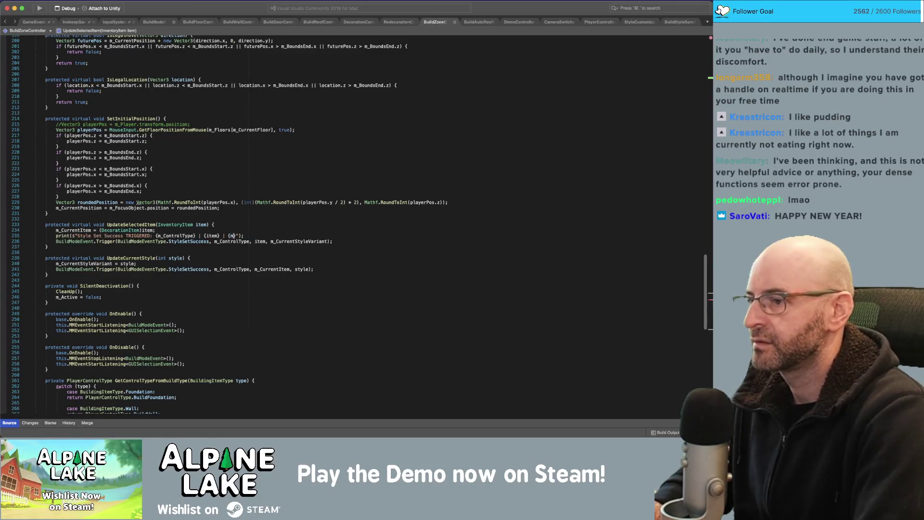
{"action": "type", "text": "style"}
{"action": "key", "text": "Return"}
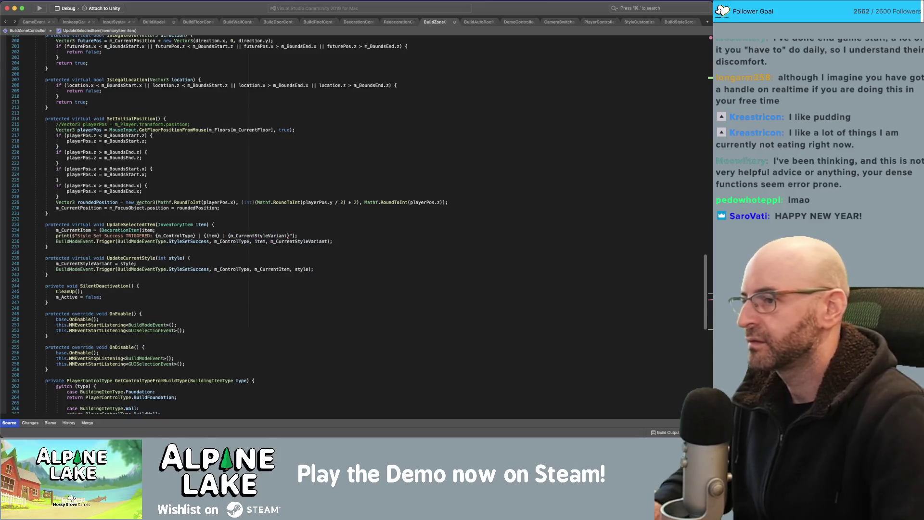
Save BuildZoneController and go to the end of line 48 in BuildModeMenuManager.
{"action": "left_click", "coordinate": [379, 245]}
{"action": "key", "text": "super+s"}
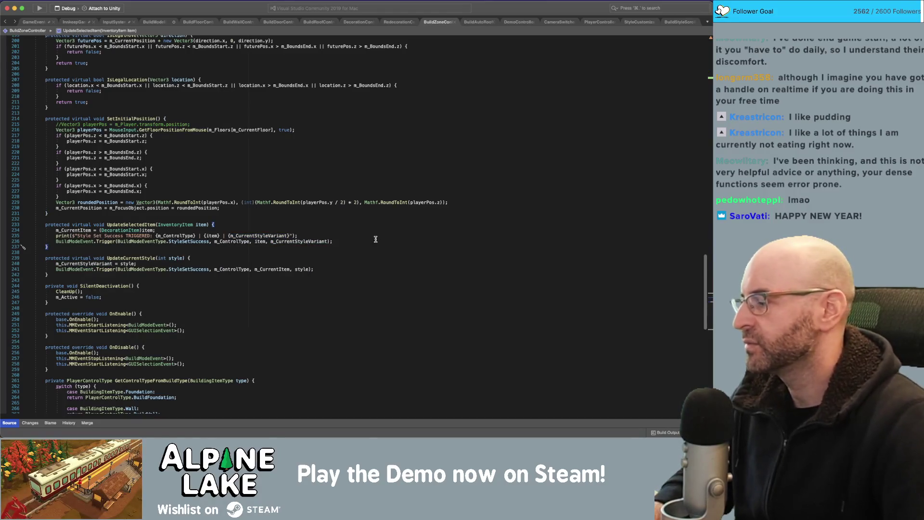
{"action": "left_click", "coordinate": [154, 21]}
{"action": "left_click", "coordinate": [330, 97]}
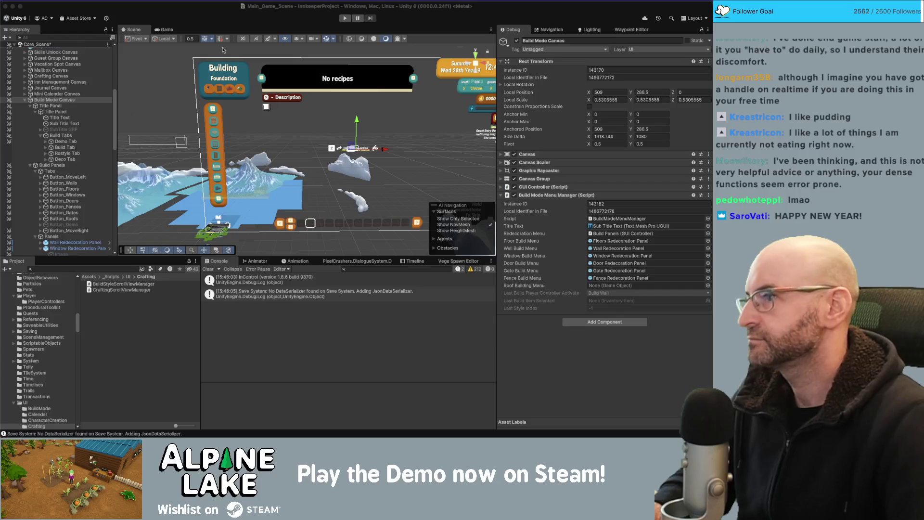
Bring the Unity editor to the front for the play test.
{"action": "left_click", "coordinate": [308, 66]}
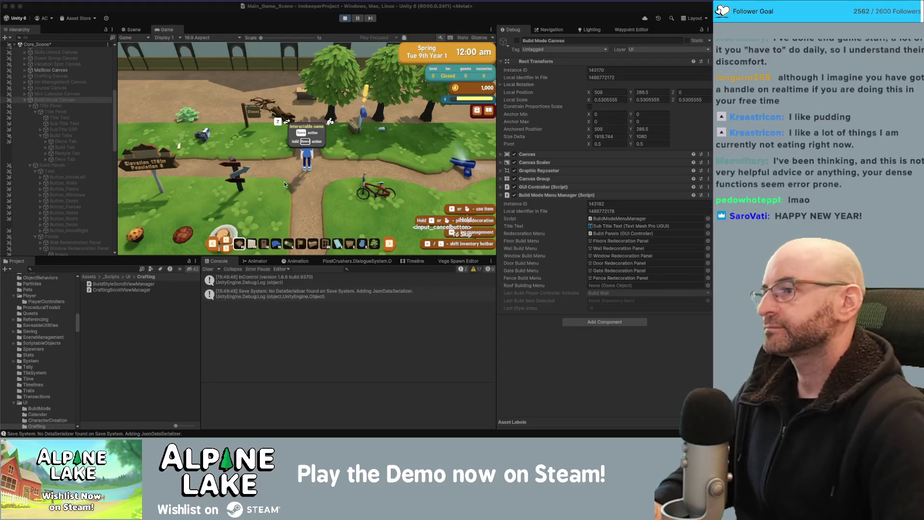
Skip the intro, walk to the inn, enter build mode and switch from Foundation to Walls.
{"action": "left_click", "coordinate": [260, 160]}
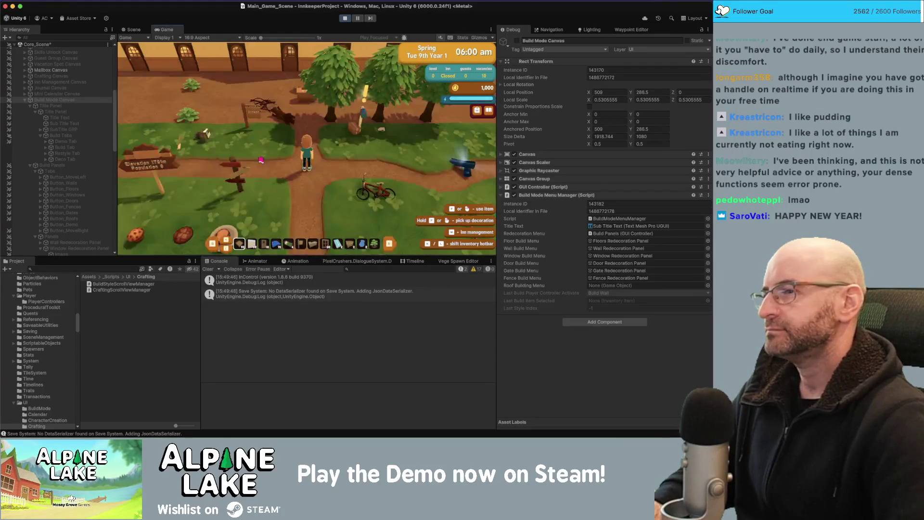
{"action": "key", "text": "w"}
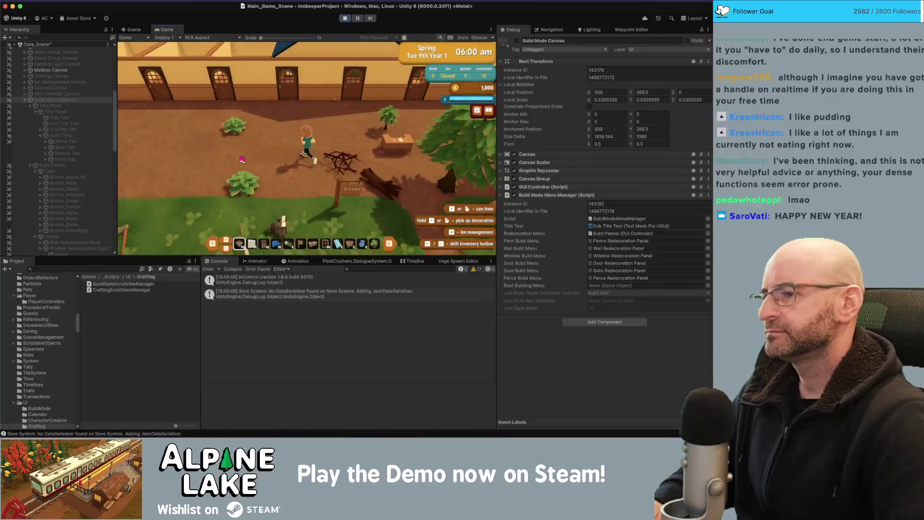
{"action": "key", "text": "b"}
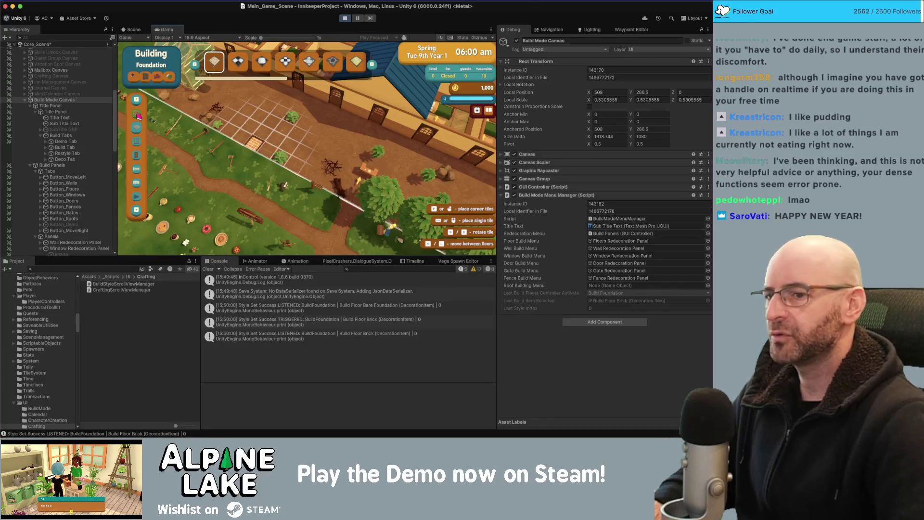
{"action": "left_click", "coordinate": [139, 116]}
{"action": "left_click", "coordinate": [303, 353]}
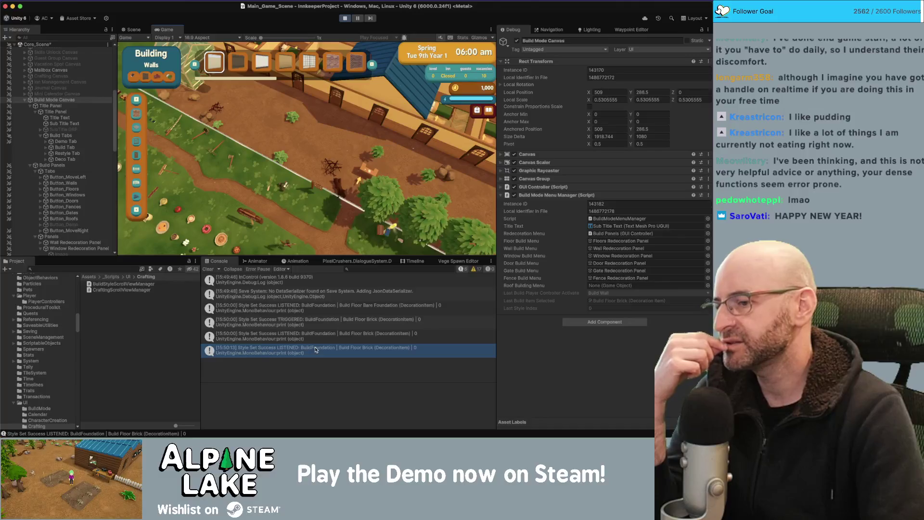
Read the newest Style Set Success log's stack trace and follow BuildZoneController.cs:241 into Visual Studio.
{"action": "left_click", "coordinate": [318, 350]}
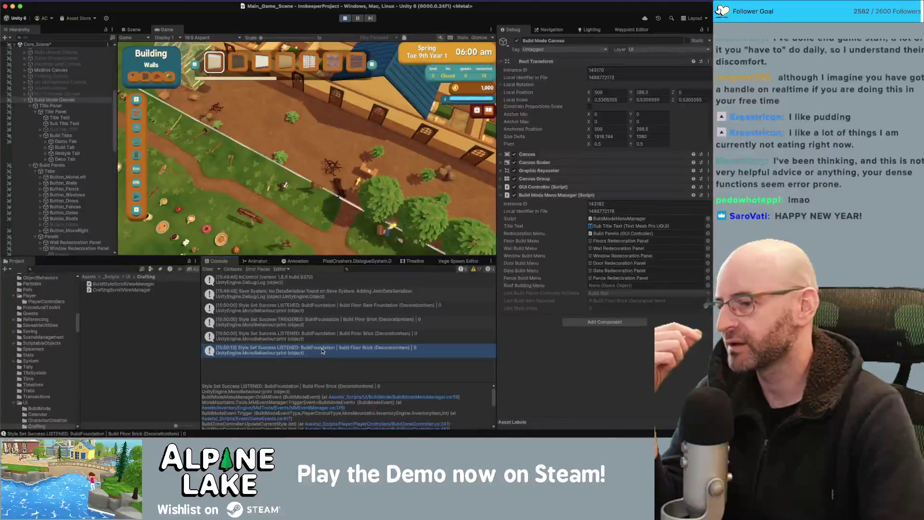
{"action": "scroll", "coordinate": [344, 398], "scroll_direction": "down", "scroll_amount": 2}
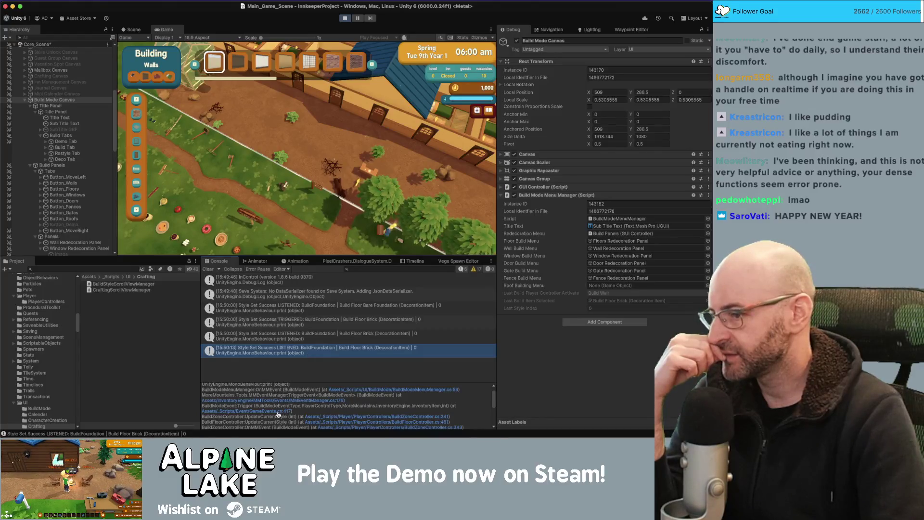
{"action": "left_click", "coordinate": [335, 417]}
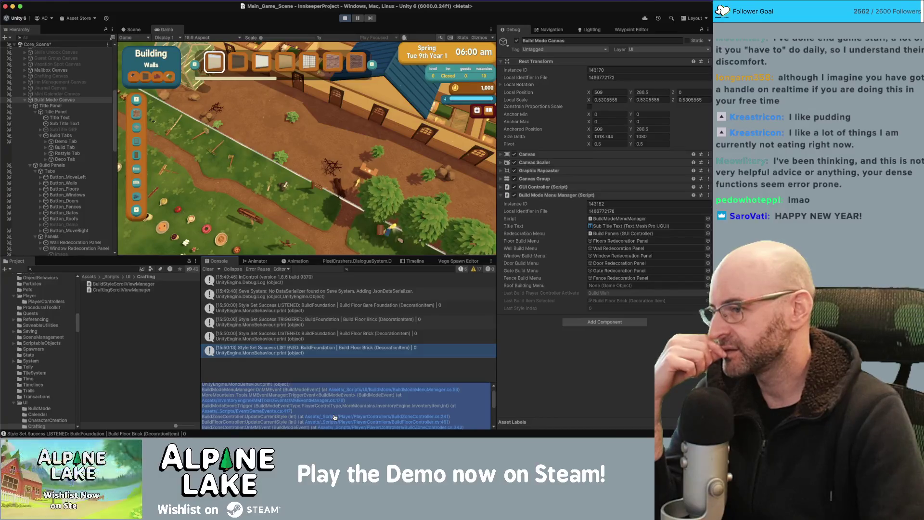
{"action": "left_click", "coordinate": [333, 417]}
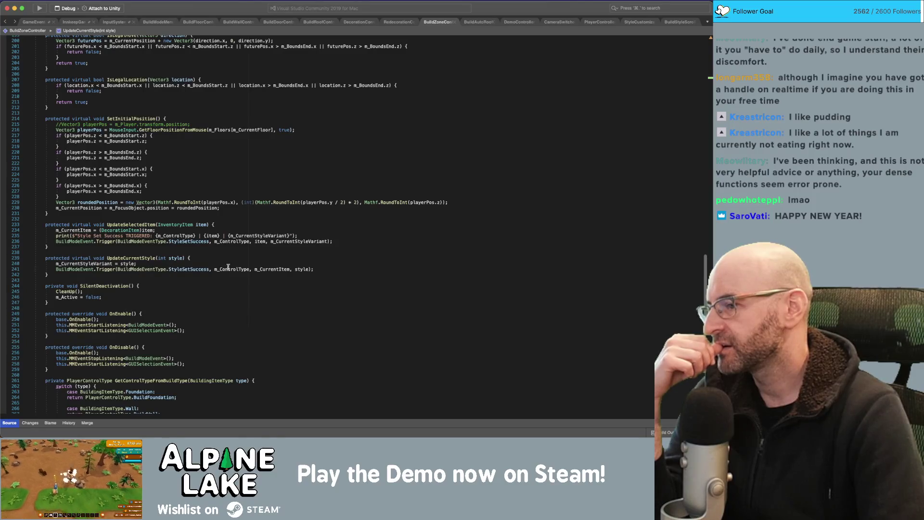
Select and copy the Style Set Success print statement in UpdateSelectedItem.
{"action": "mouse_move", "coordinate": [228, 269]}
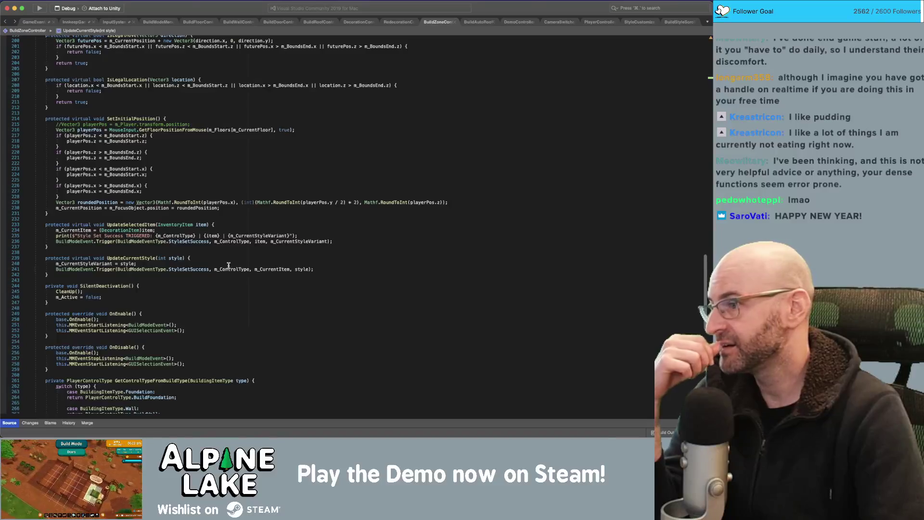
{"action": "left_click", "coordinate": [289, 236]}
{"action": "key", "text": "End"}
{"action": "key", "text": "shift+Home"}
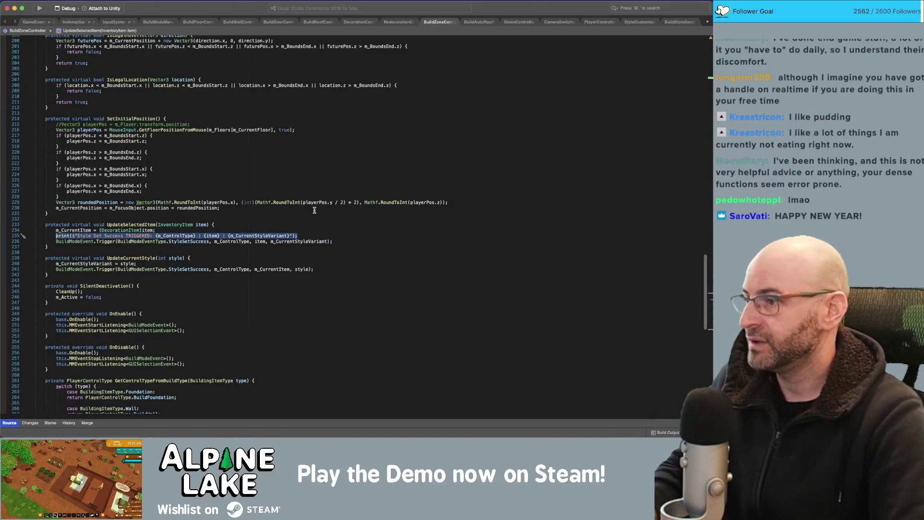
{"action": "type", "text": "D"}
{"action": "key", "text": "super+z"}
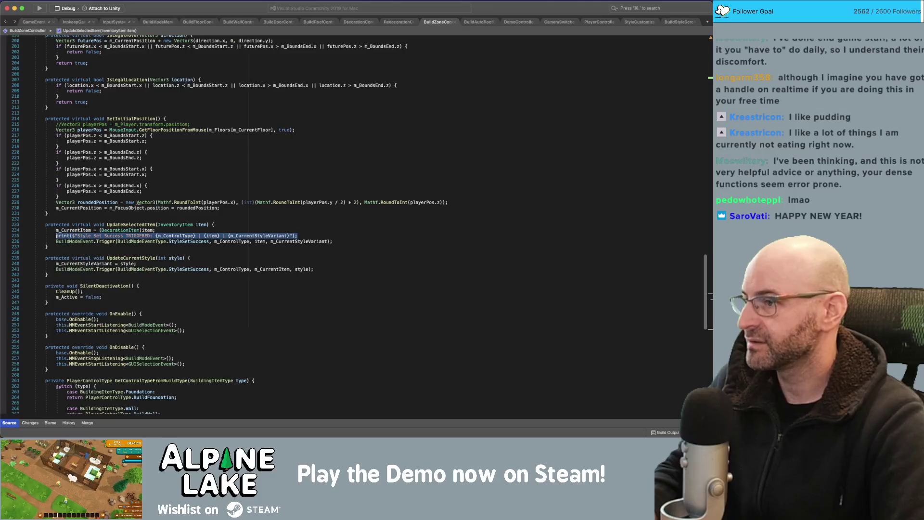
{"action": "key", "text": "super+c"}
Paste the print statement as a new line inside UpdateCurrentStyle, then return to Unity.
{"action": "key", "text": "Down"}
{"action": "key", "text": "Down"}
{"action": "key", "text": "Down"}
{"action": "key", "text": "End"}
{"action": "key", "text": "Return"}
{"action": "key", "text": "super+v"}
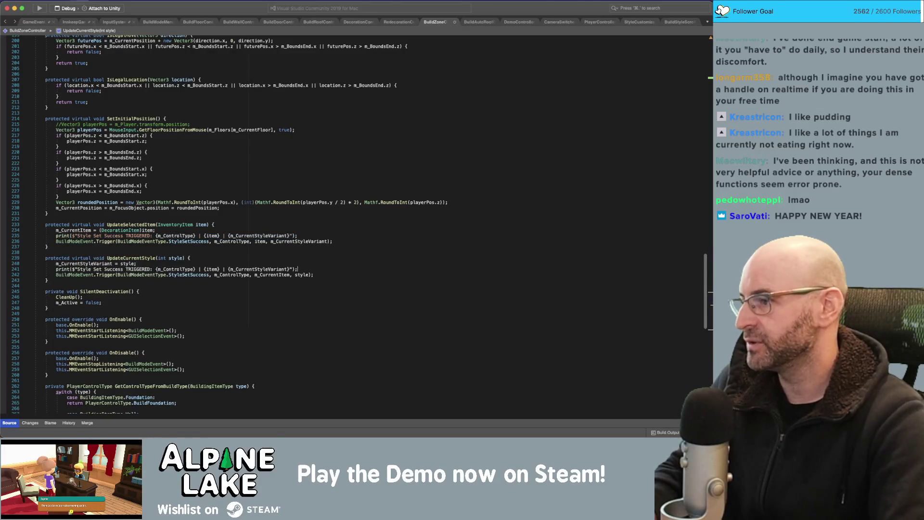
{"action": "left_click", "coordinate": [294, 257]}
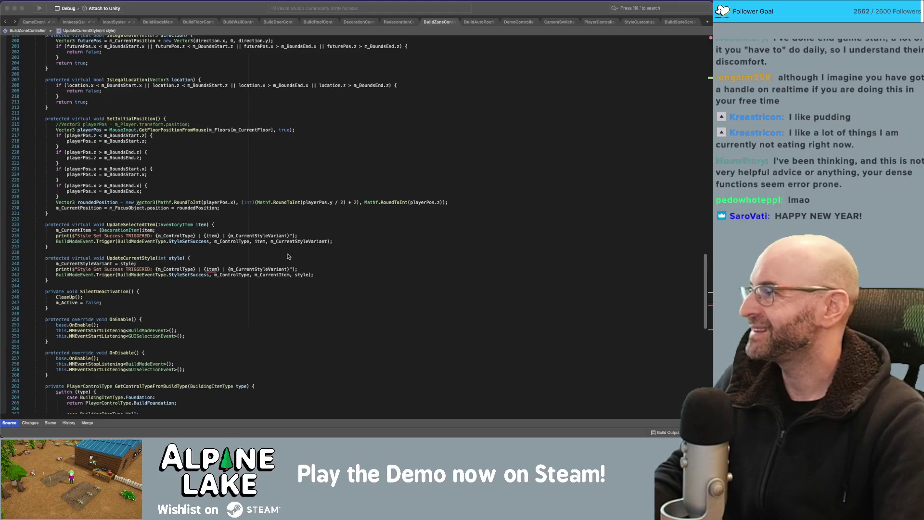
{"action": "key", "text": "super+Tab"}
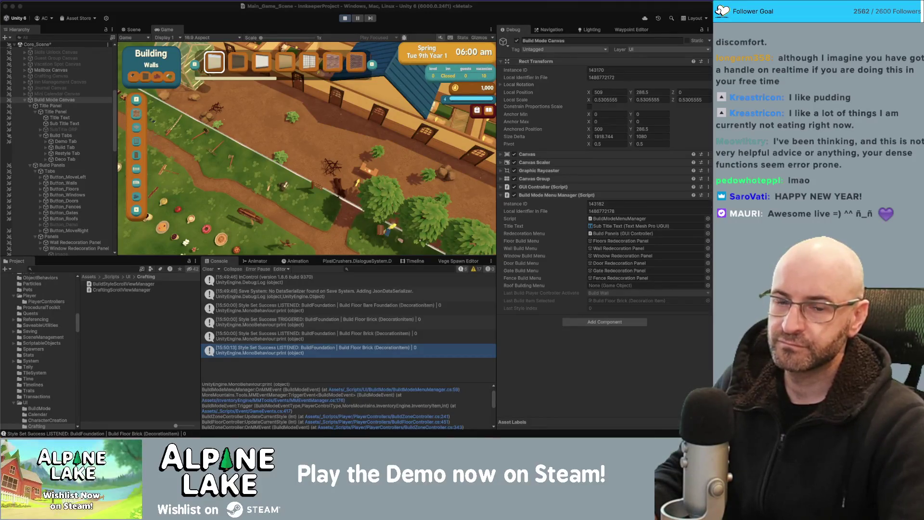
Stop play mode so Unity recompiles, then open the CS0103 'item' error at line 241.
{"action": "left_click", "coordinate": [340, 162]}
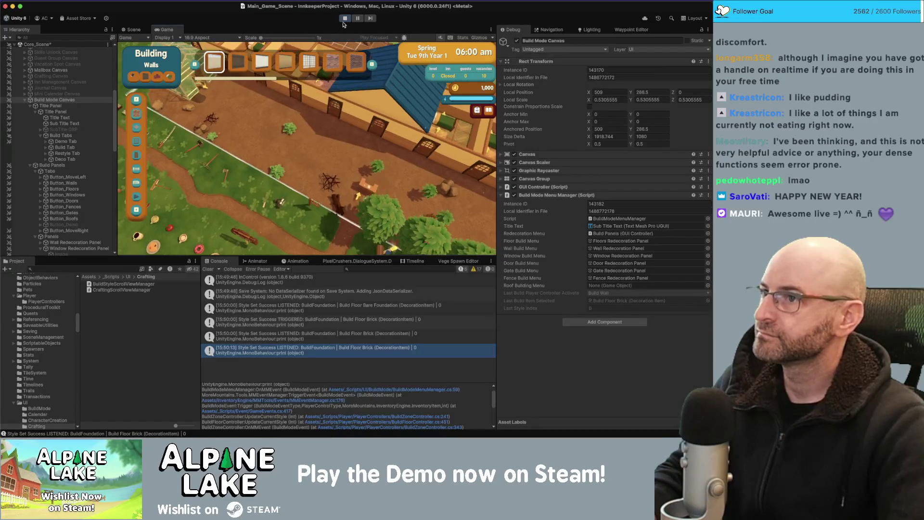
{"action": "left_click", "coordinate": [345, 18]}
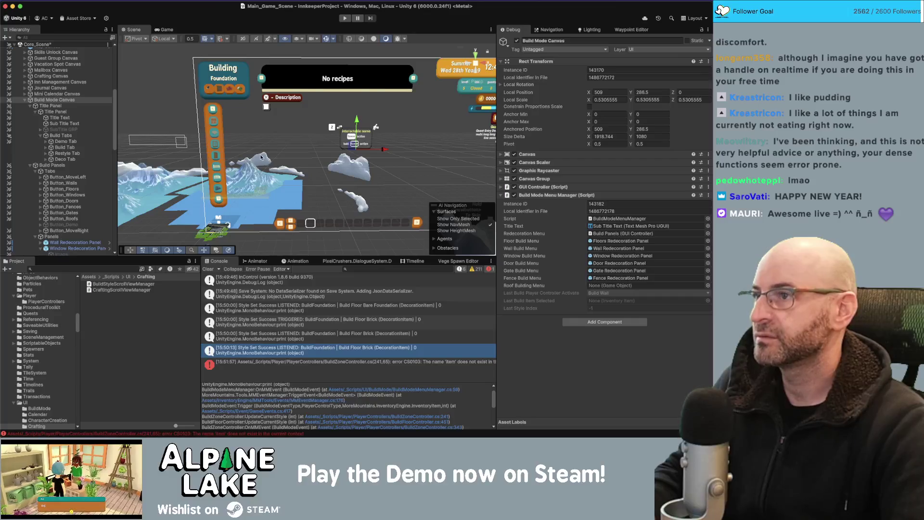
{"action": "left_click", "coordinate": [299, 367]}
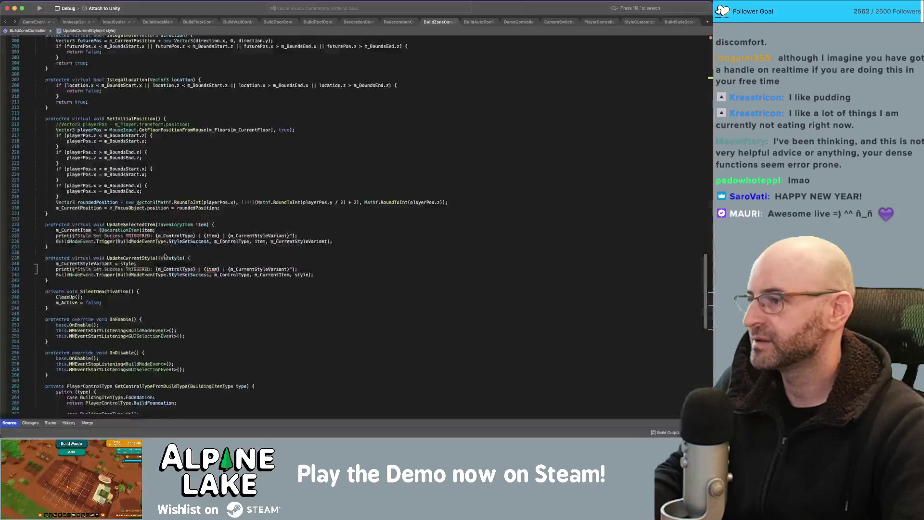
Change {item} to {m_CurrentItem} in UpdateCurrentStyle's log line, save BuildZoneController, and return to Unity.
{"action": "type", "text": "m_Current"}
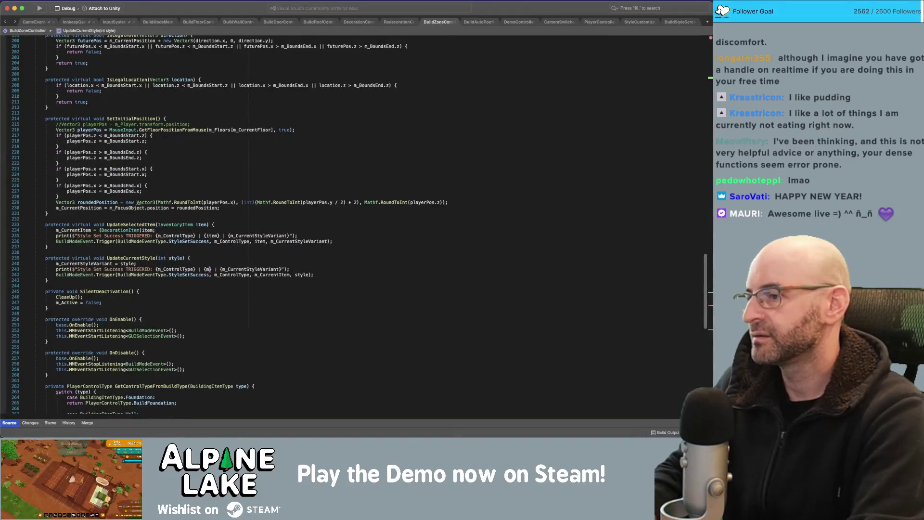
{"action": "key", "text": "Up"}
{"action": "key", "text": "Up"}
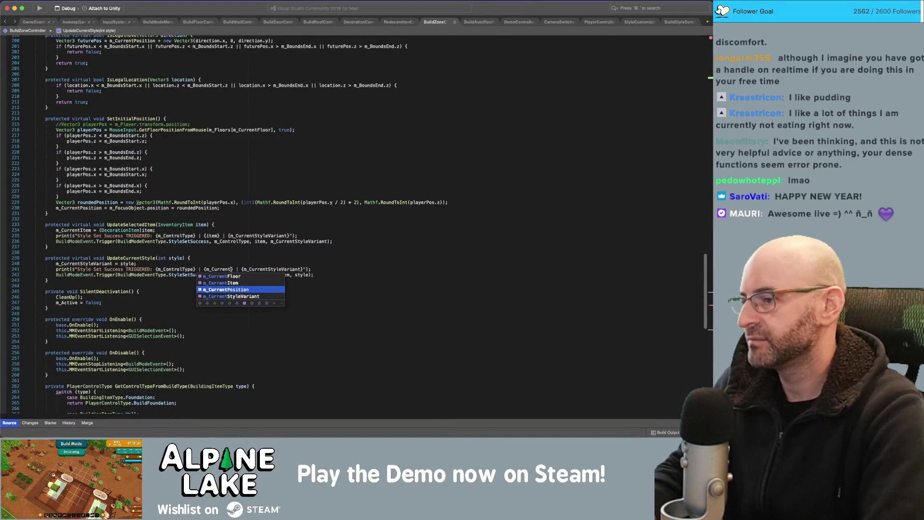
{"action": "key", "text": "Return"}
{"action": "left_click", "coordinate": [308, 260]}
{"action": "key", "text": "super+s"}
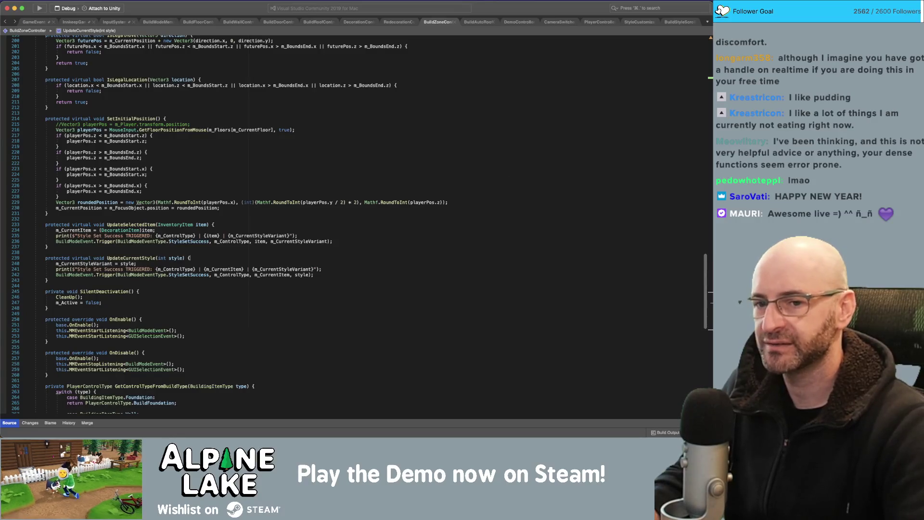
{"action": "key", "text": "super+Tab"}
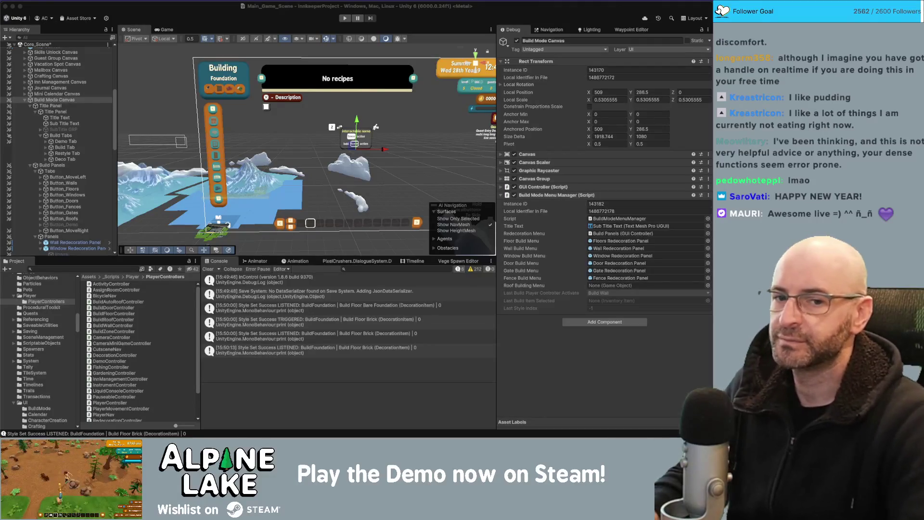
Clear the Scene view selection and start play mode again.
{"action": "left_click", "coordinate": [188, 97]}
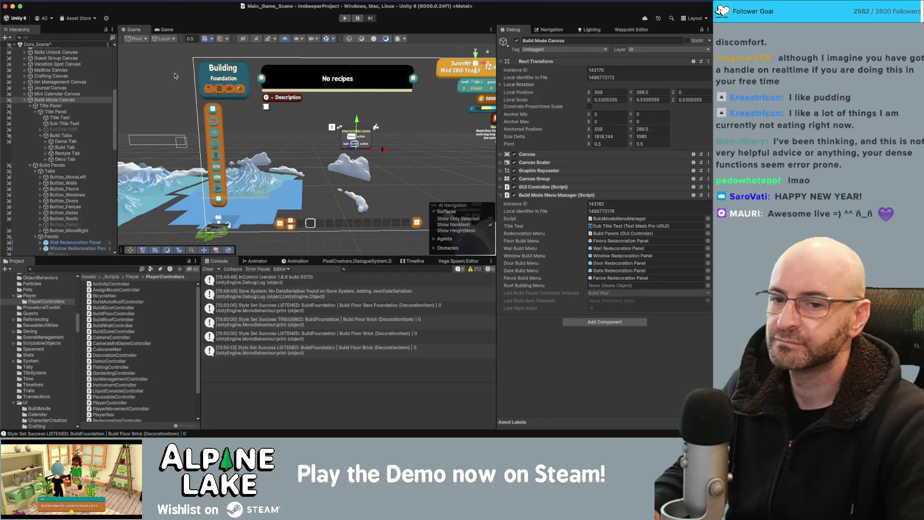
{"action": "left_click", "coordinate": [173, 93]}
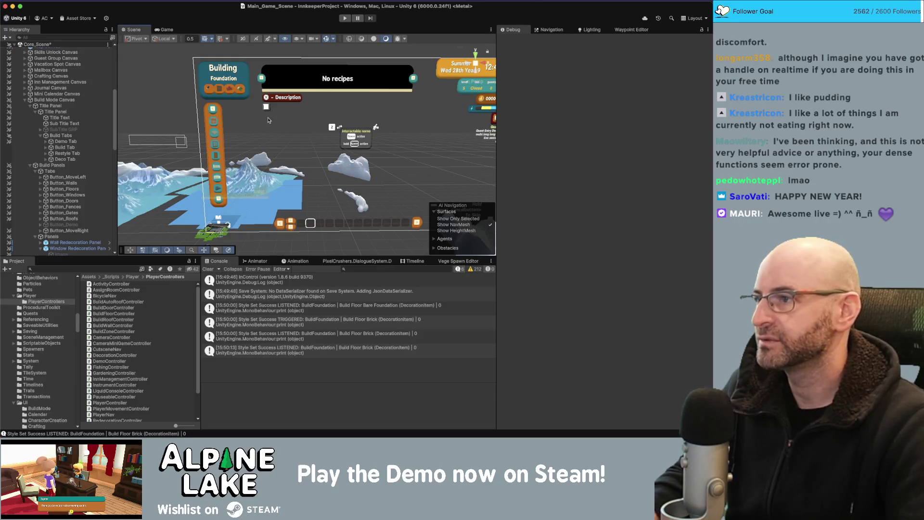
{"action": "left_click_drag", "start_coordinate": [284, 126], "coordinate": [293, 126]}
{"action": "left_click", "coordinate": [346, 18]}
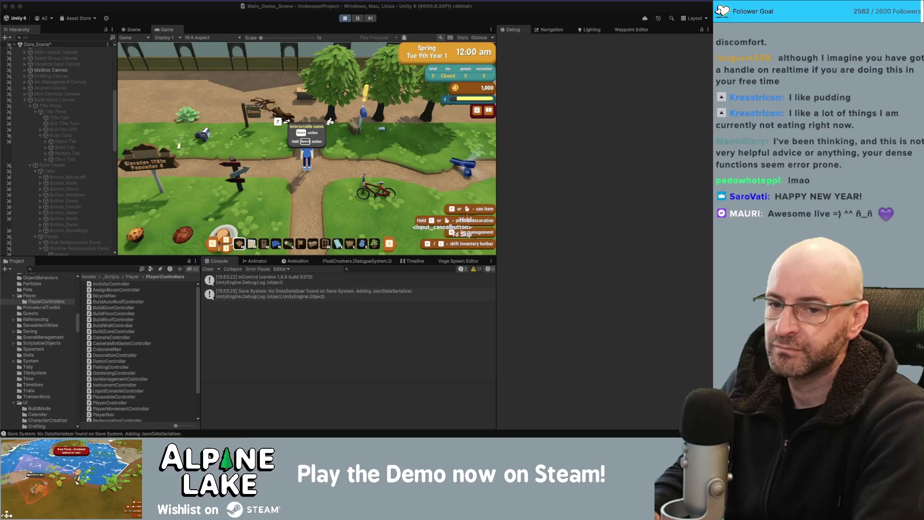
Enter build mode in the game, inspect Build Mode Canvas, then stop play and return to UpdateSelectedItem.
{"action": "left_click", "coordinate": [320, 161]}
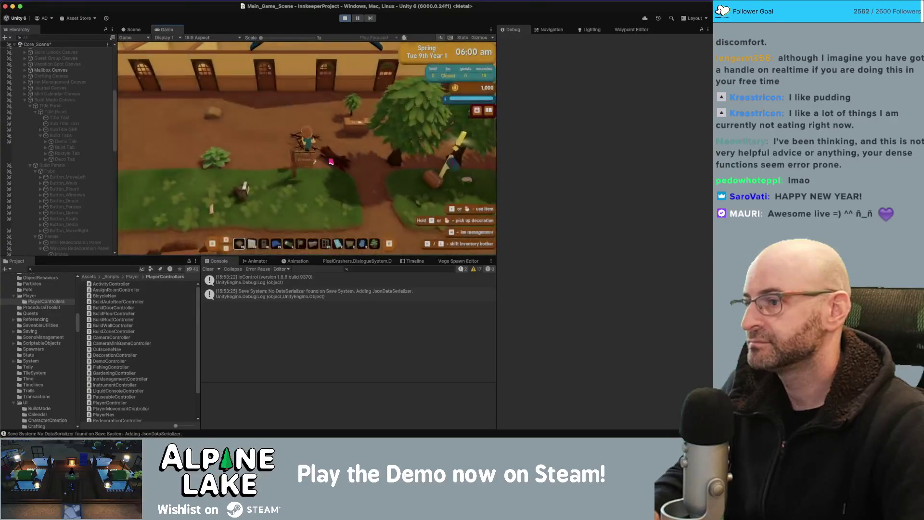
{"action": "key", "text": "b"}
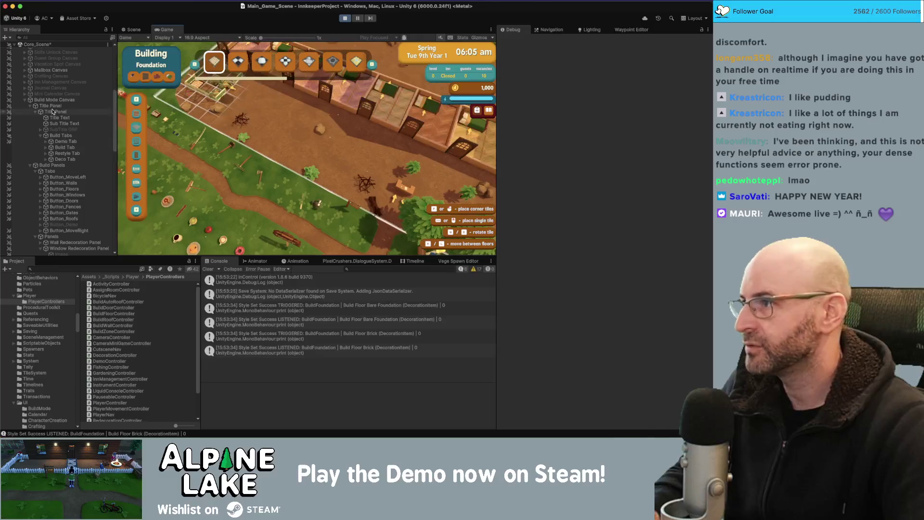
{"action": "left_click", "coordinate": [54, 100]}
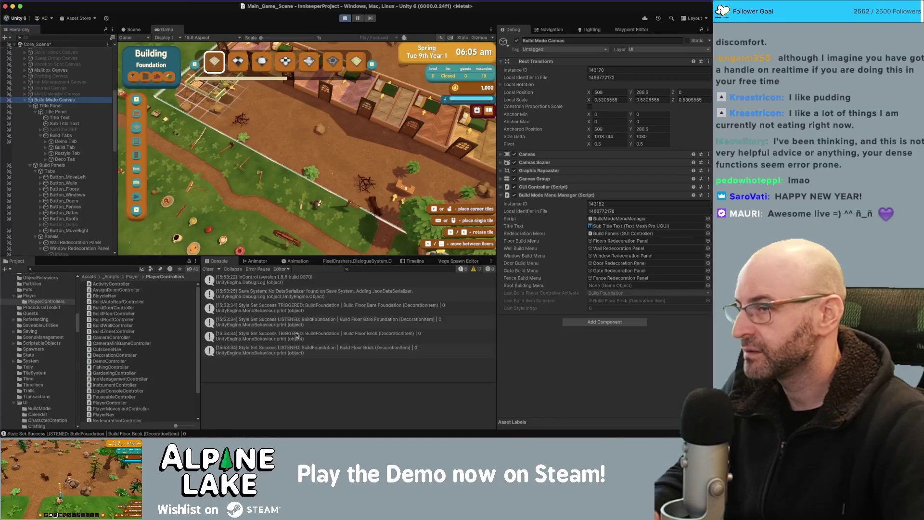
{"action": "left_click", "coordinate": [344, 19]}
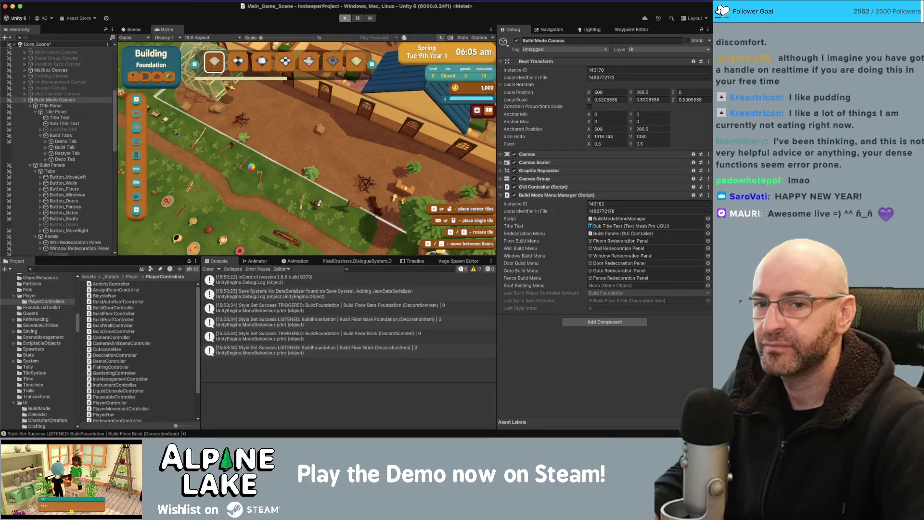
{"action": "key", "text": "super+Tab"}
{"action": "left_click", "coordinate": [192, 232]}
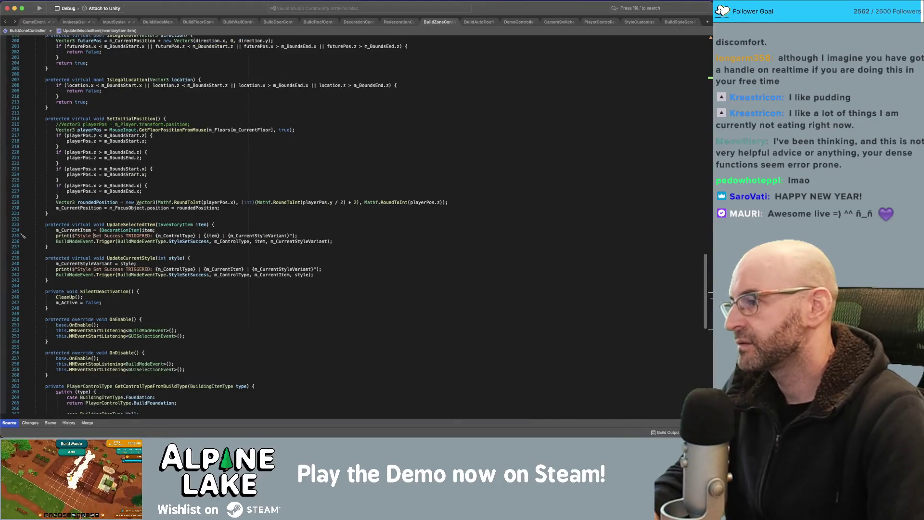
Prefix UpdateSelectedItem's print with 'selectedItem:' and UpdateCurrentStyle's with 'currentStyle:', then return to Unity.
{"action": "type", "text": "["}
{"action": "key", "text": "BackSpace"}
{"action": "type", "text": "selected"}
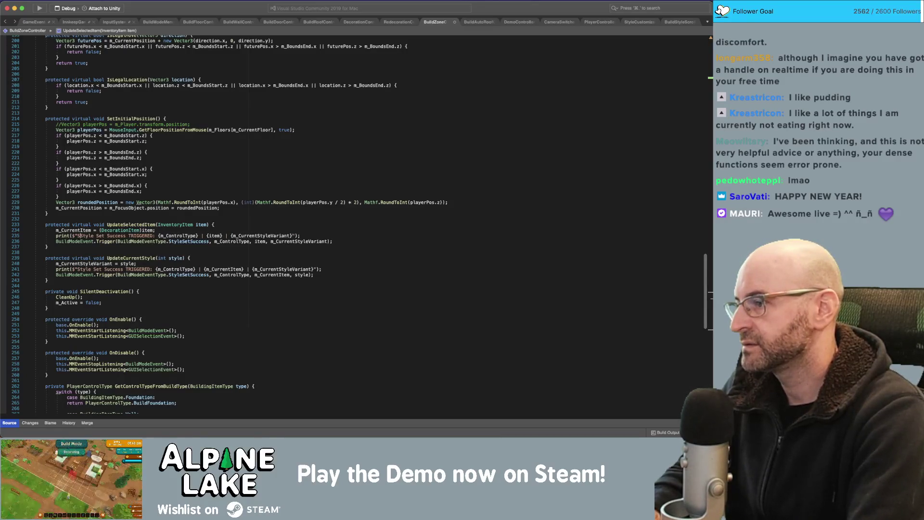
{"action": "type", "text": "Item:"}
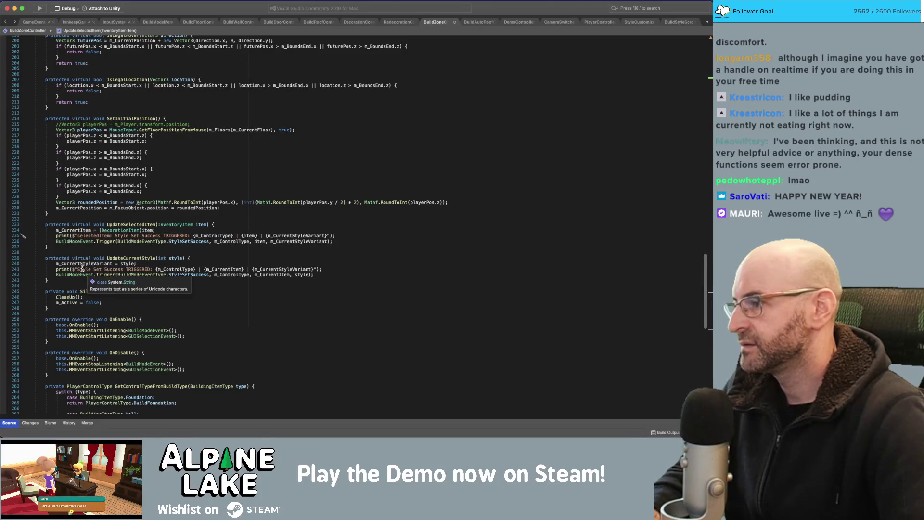
{"action": "left_click", "coordinate": [78, 269]}
{"action": "type", "text": "selec"}
{"action": "key", "text": "BackSpace"}
{"action": "key", "text": "BackSpace"}
{"action": "key", "text": "BackSpace"}
{"action": "type", "text": "currentStyle"}
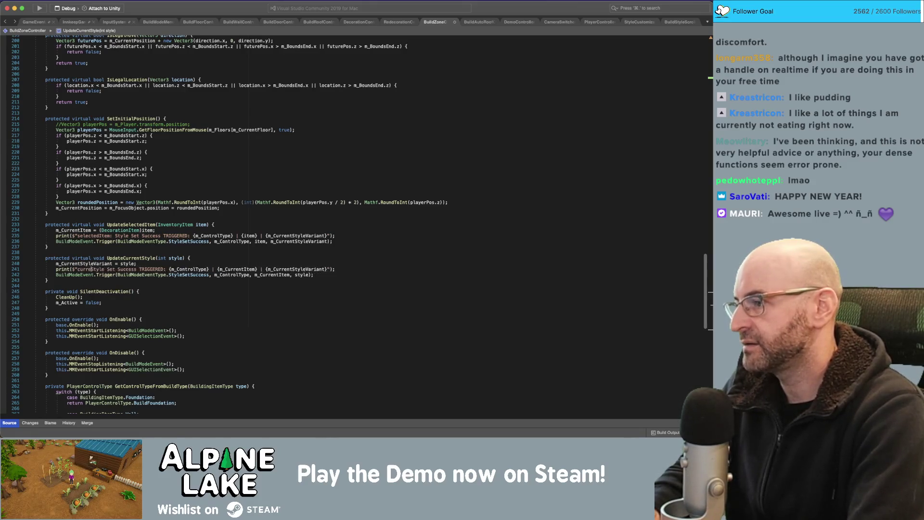
{"action": "type", "text": ": Style"}
{"action": "left_click", "coordinate": [291, 181]}
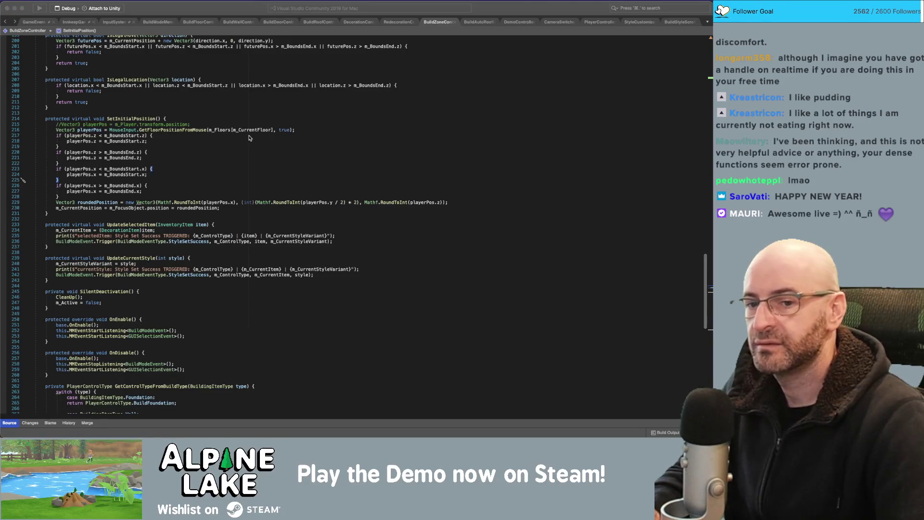
{"action": "key", "text": "super+Tab"}
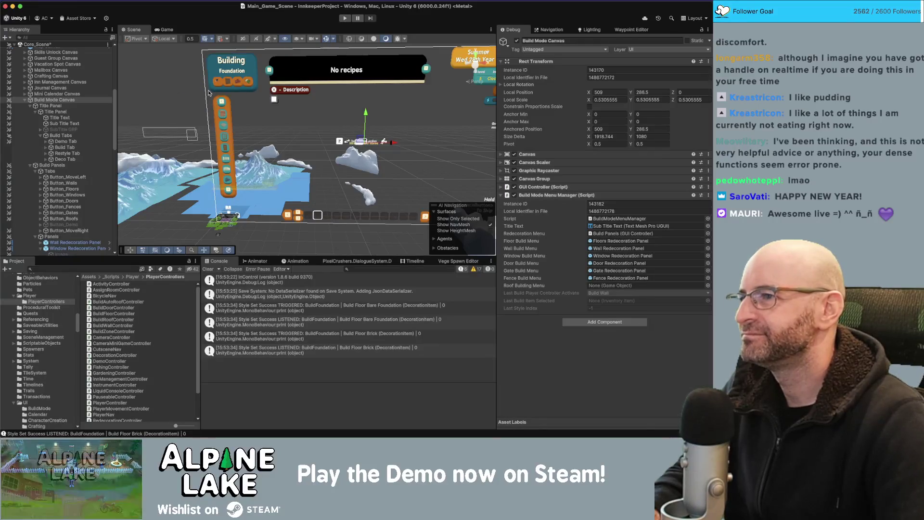
Inspect Build Tabs' Horizontal Layout Group Spacing value, then clear the selection.
{"action": "left_click", "coordinate": [63, 135]}
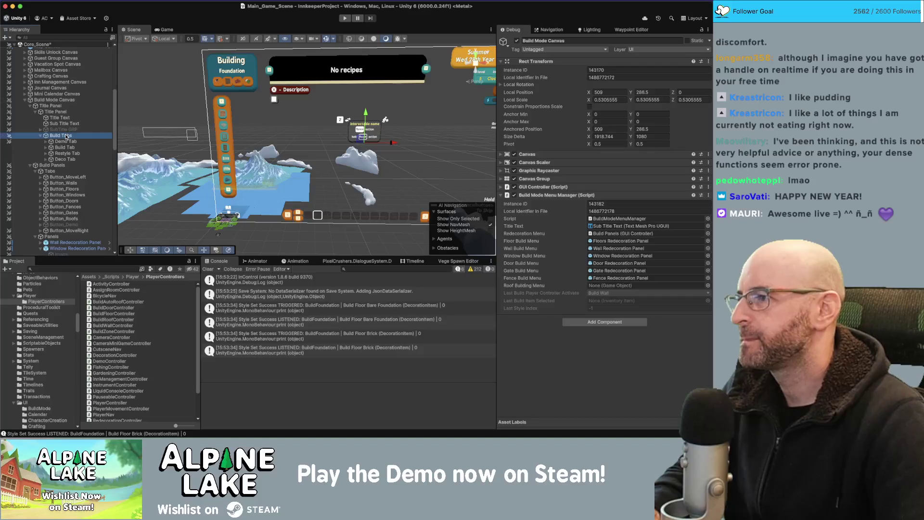
{"action": "left_click", "coordinate": [594, 251]}
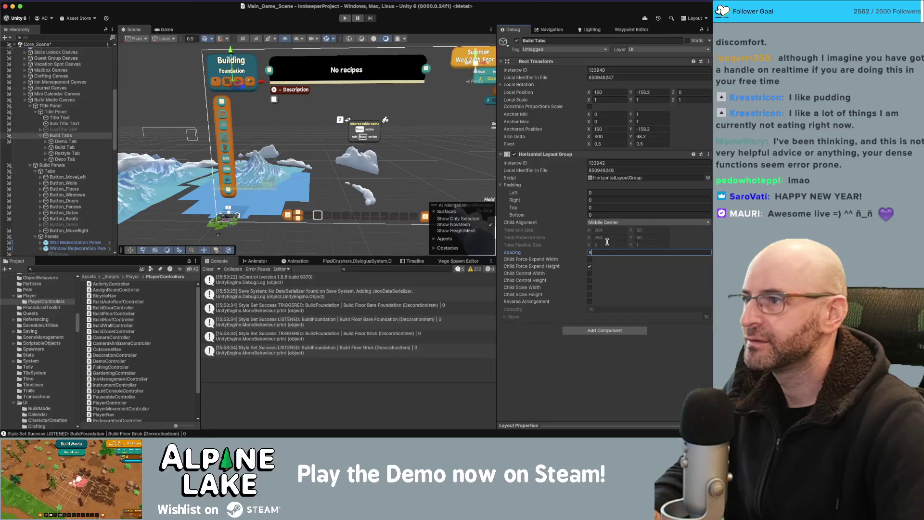
{"action": "left_click", "coordinate": [194, 96]}
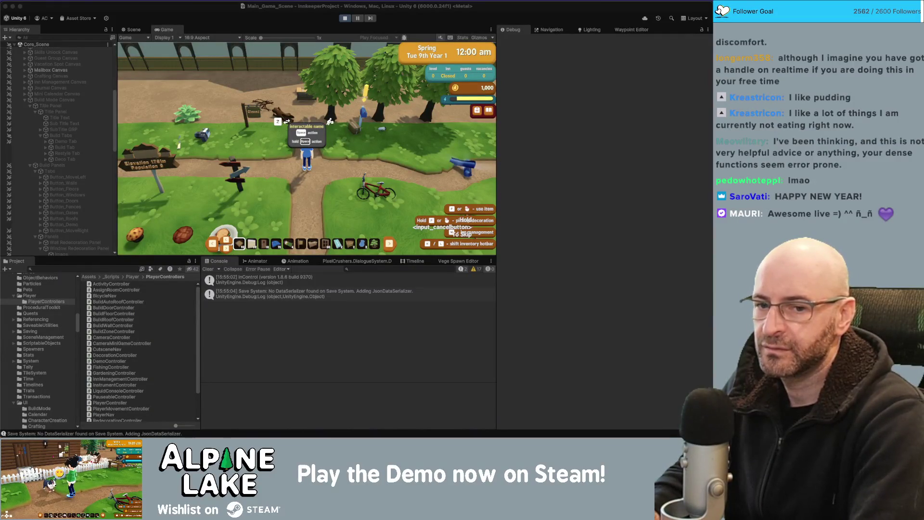
Enter build mode in the running game and pan across the build grid.
{"action": "left_click", "coordinate": [155, 130]}
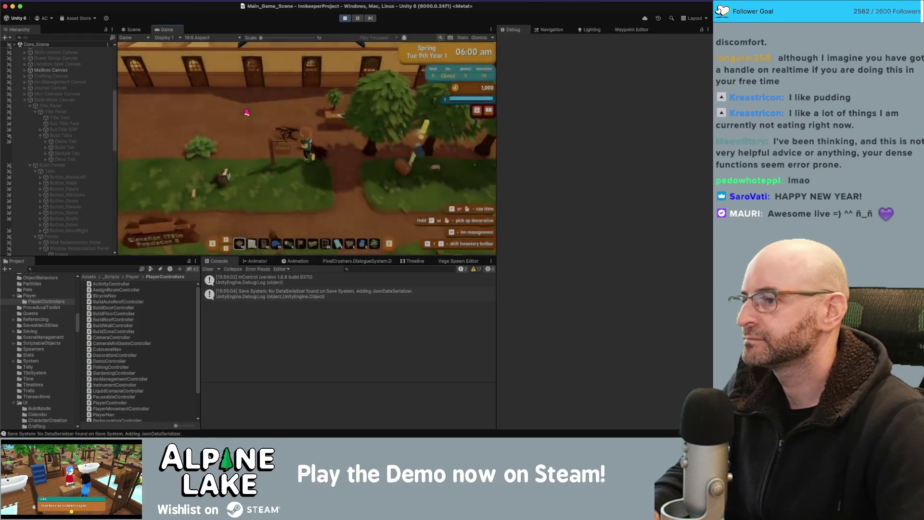
{"action": "key", "text": "b"}
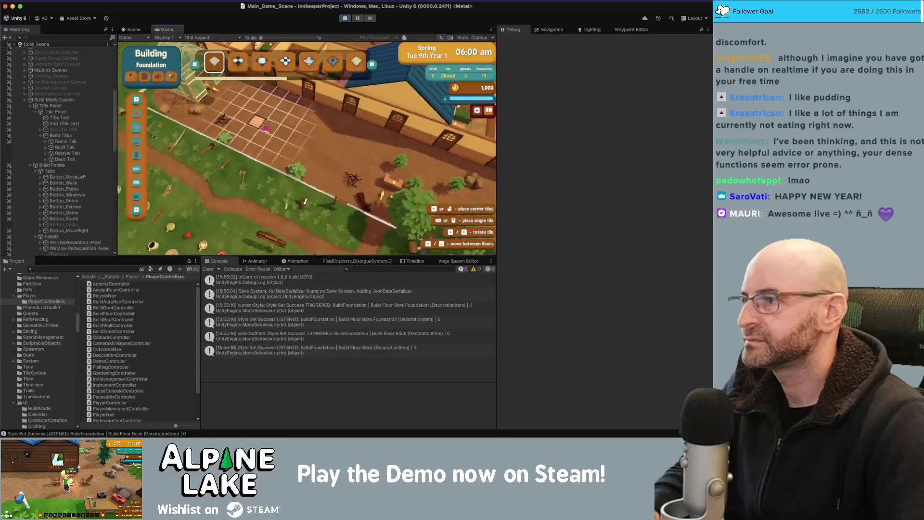
{"action": "key", "text": "w"}
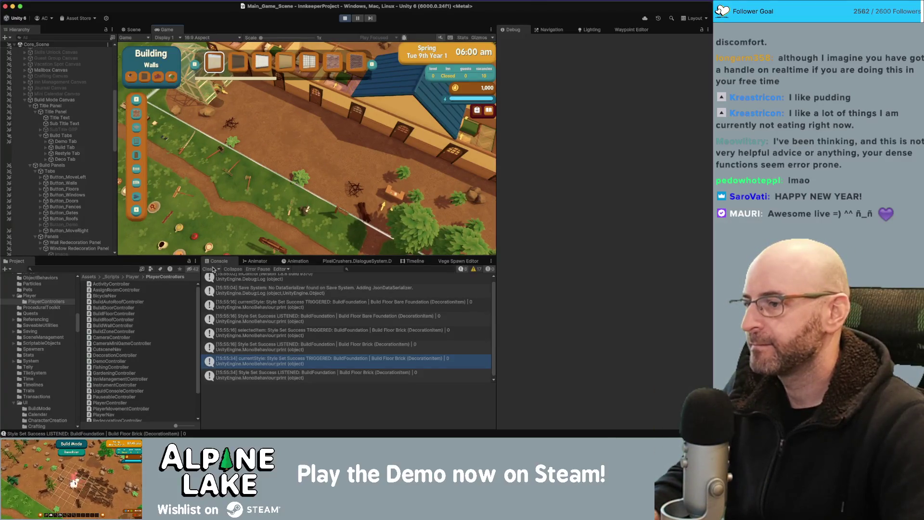
Clear the Console, switch to Foundation, place a wooden foundation tile, then return to Walls.
{"action": "left_click", "coordinate": [209, 269]}
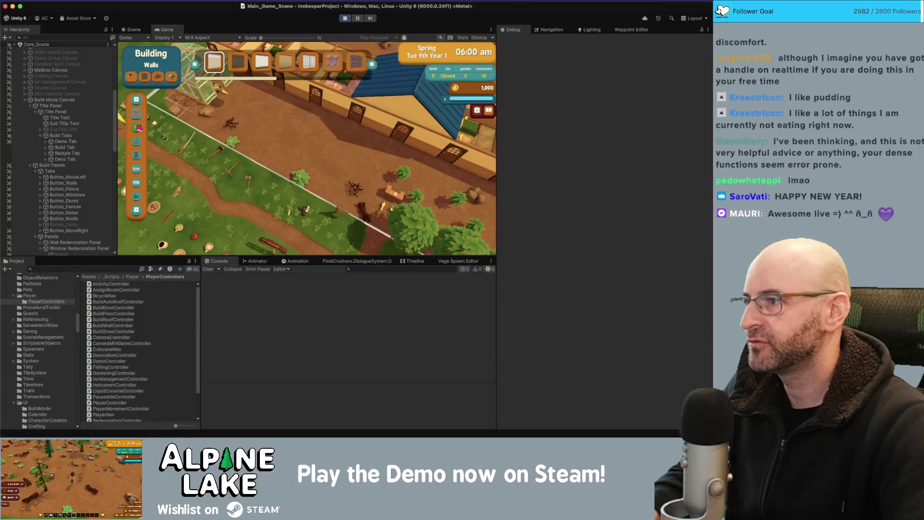
{"action": "left_click", "coordinate": [138, 128]}
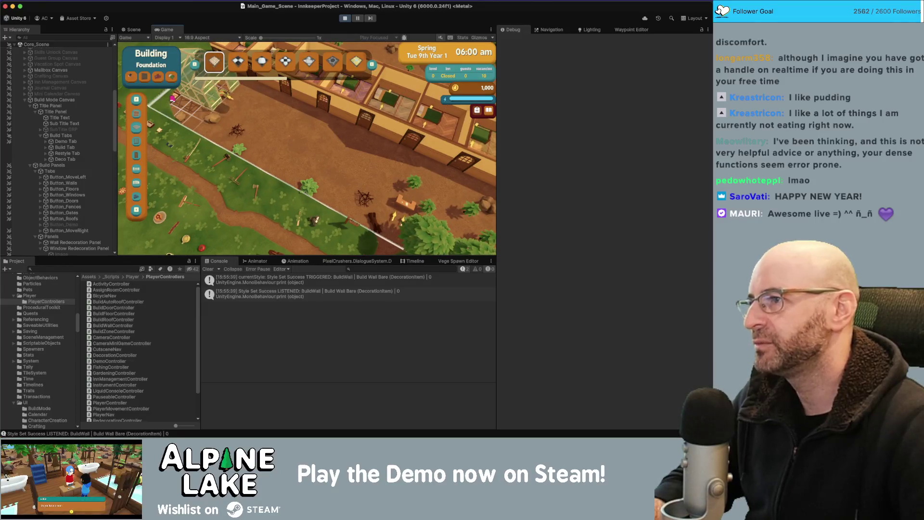
{"action": "left_click", "coordinate": [254, 146]}
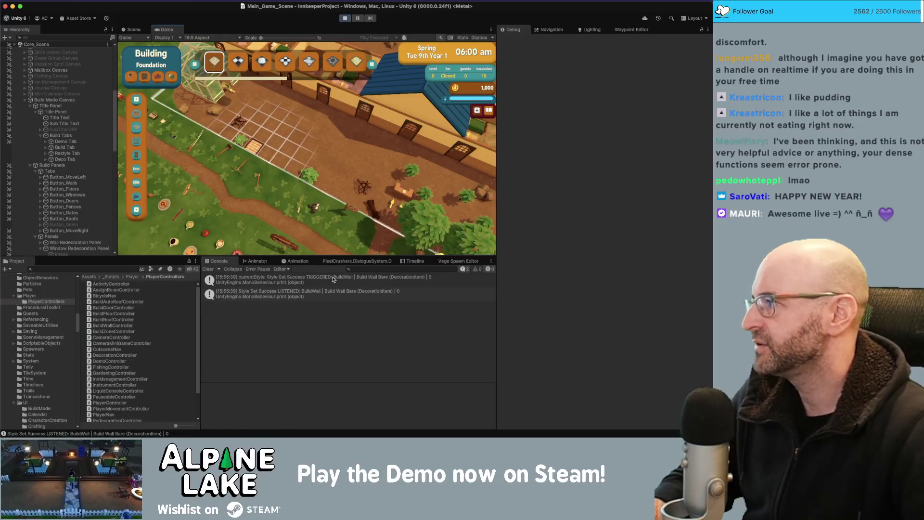
{"action": "left_click", "coordinate": [138, 115]}
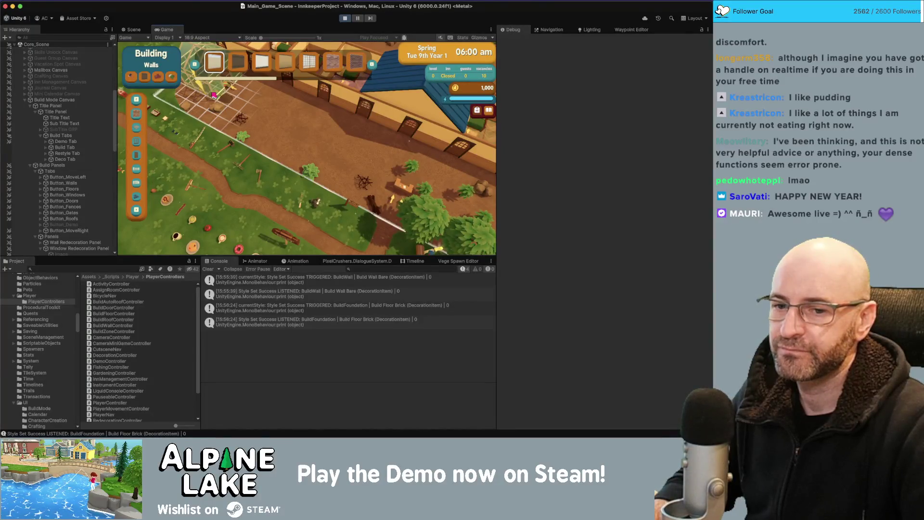
Follow the BuildFoundation log's stack trace to its StylePanel.cs line in Visual Studio.
{"action": "left_click", "coordinate": [315, 307]}
{"action": "scroll", "coordinate": [319, 405], "scroll_direction": "down", "scroll_amount": 8}
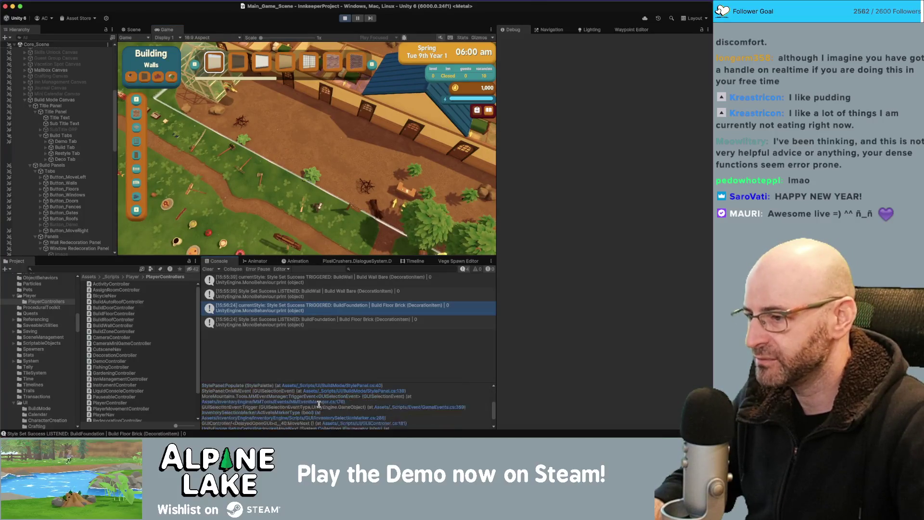
{"action": "scroll", "coordinate": [319, 406], "scroll_direction": "down", "scroll_amount": 3}
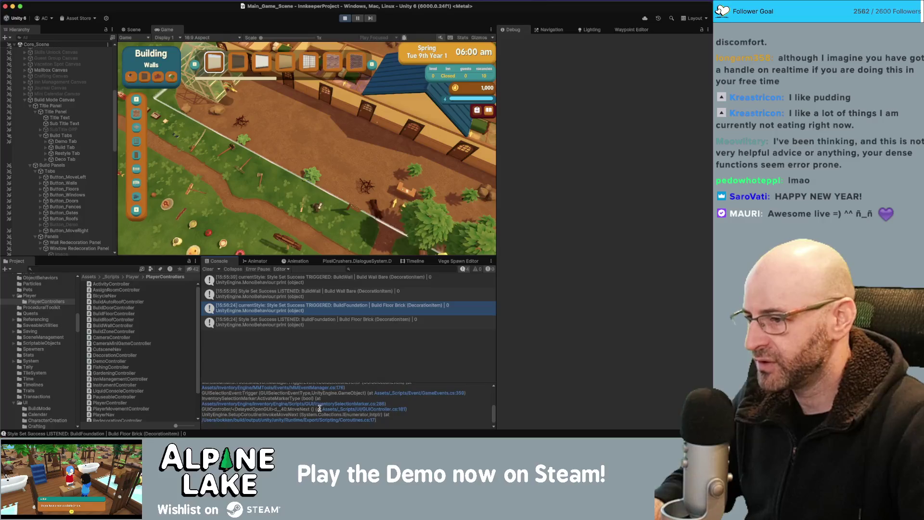
{"action": "scroll", "coordinate": [321, 400], "scroll_direction": "up", "scroll_amount": 2}
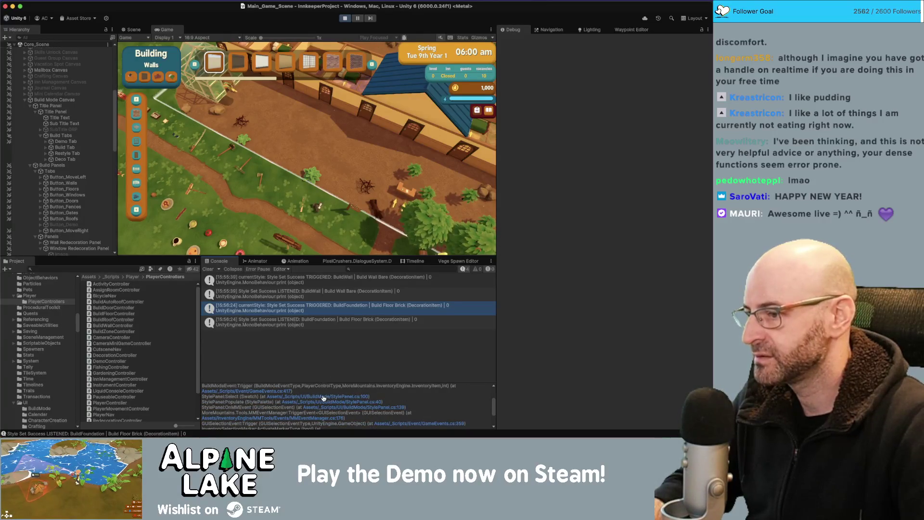
{"action": "left_click", "coordinate": [322, 397]}
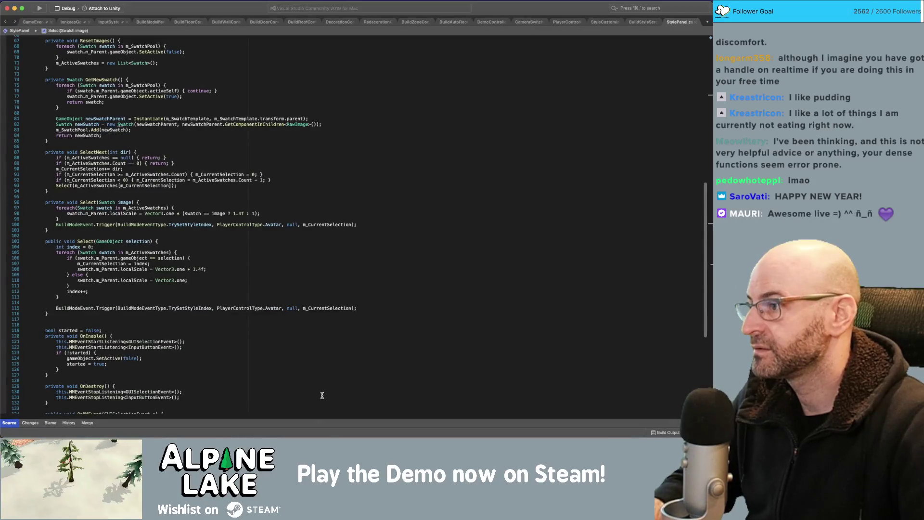
Add a blank line below Select and set the first trigger call's argument to Avatar.
{"action": "left_click", "coordinate": [92, 217]}
{"action": "scroll", "coordinate": [96, 236], "scroll_direction": "up", "scroll_amount": 15}
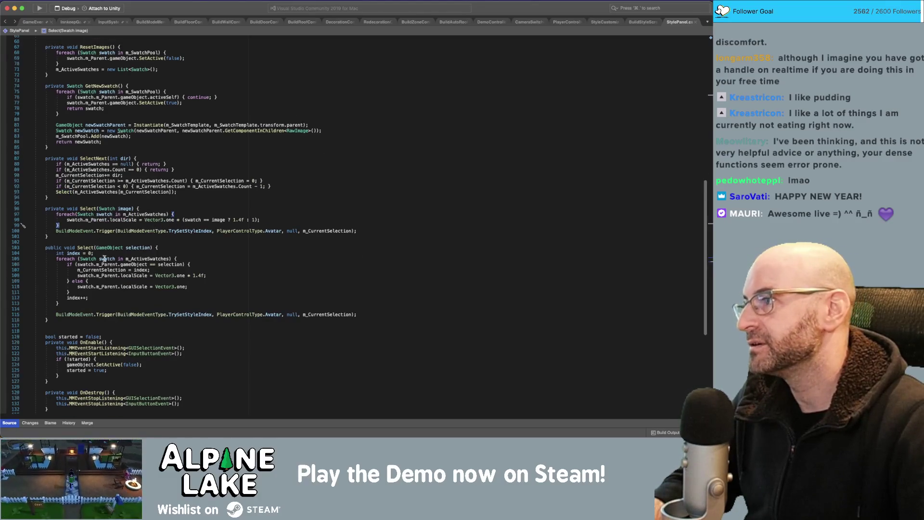
{"action": "scroll", "coordinate": [117, 96], "scroll_direction": "down", "scroll_amount": 14}
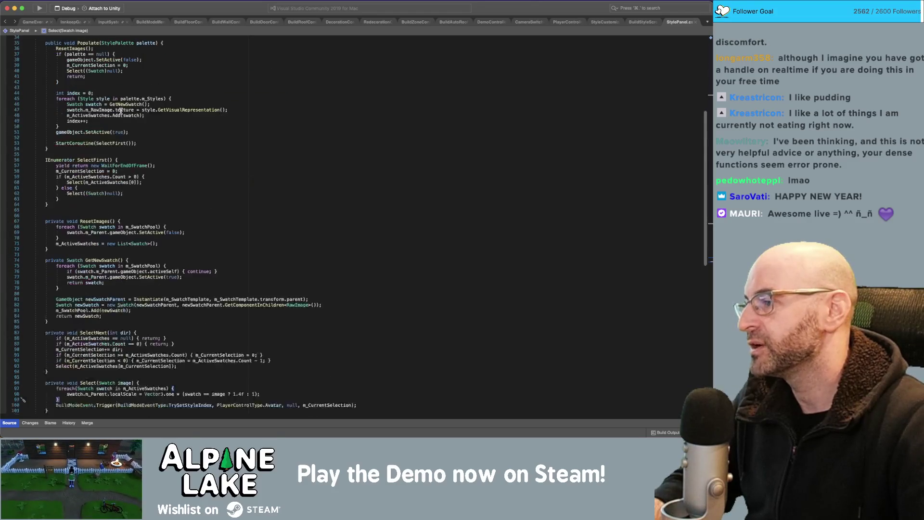
{"action": "key", "text": "Down"}
{"action": "key", "text": "Down"}
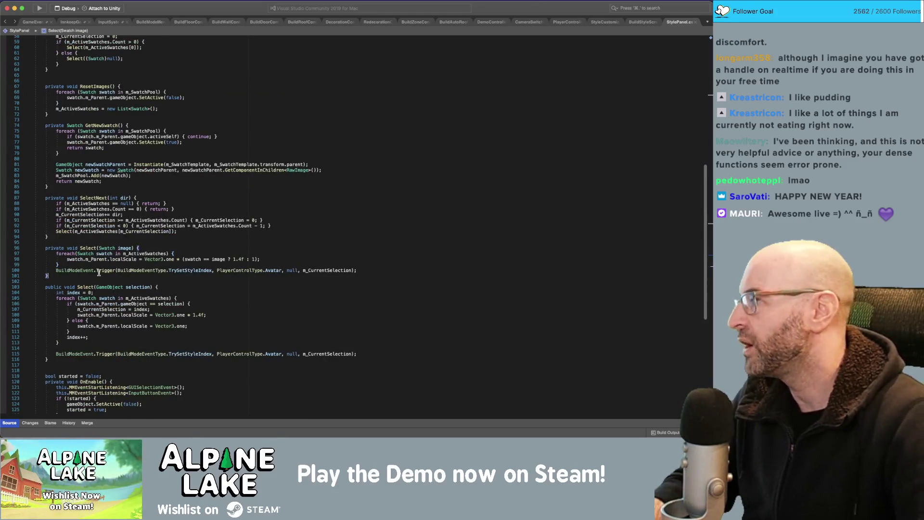
{"action": "key", "text": "Return"}
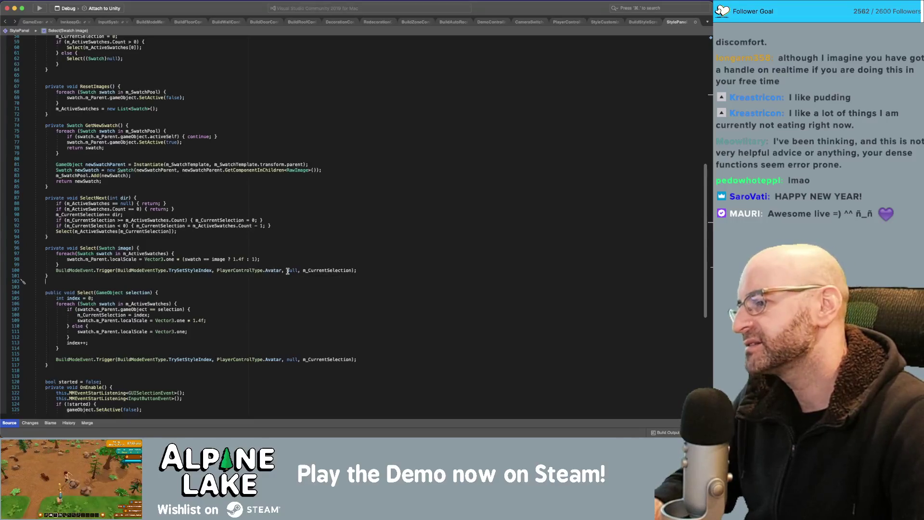
{"action": "left_click", "coordinate": [269, 271]}
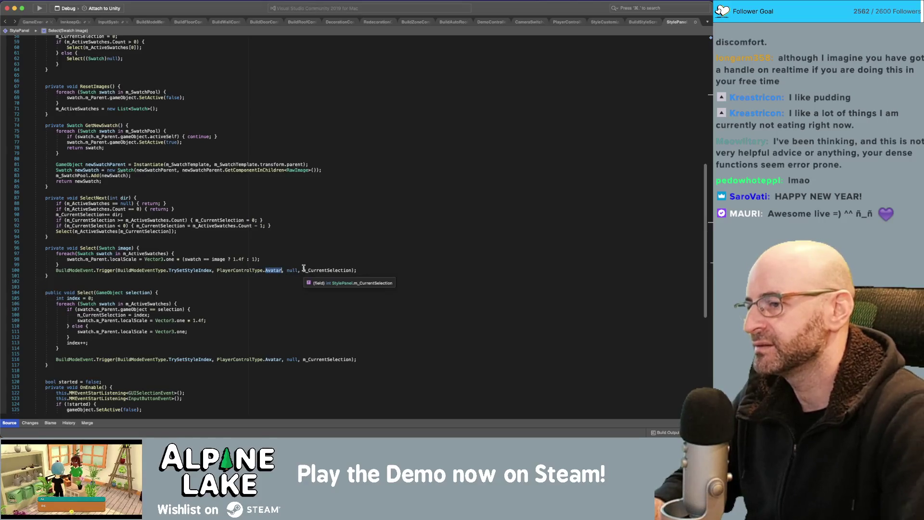
{"action": "type", "text": "None"}
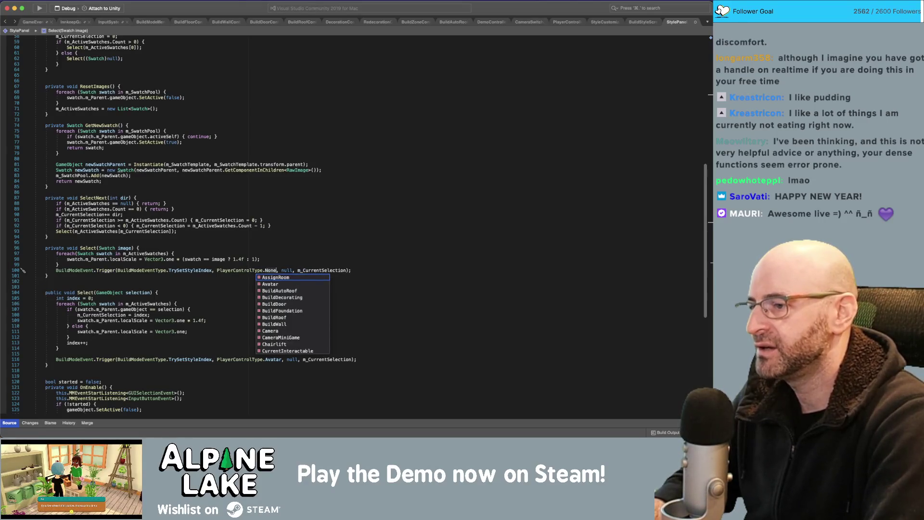
{"action": "key", "text": "BackSpace"}
{"action": "key", "text": "BackSpace"}
{"action": "key", "text": "BackSpace"}
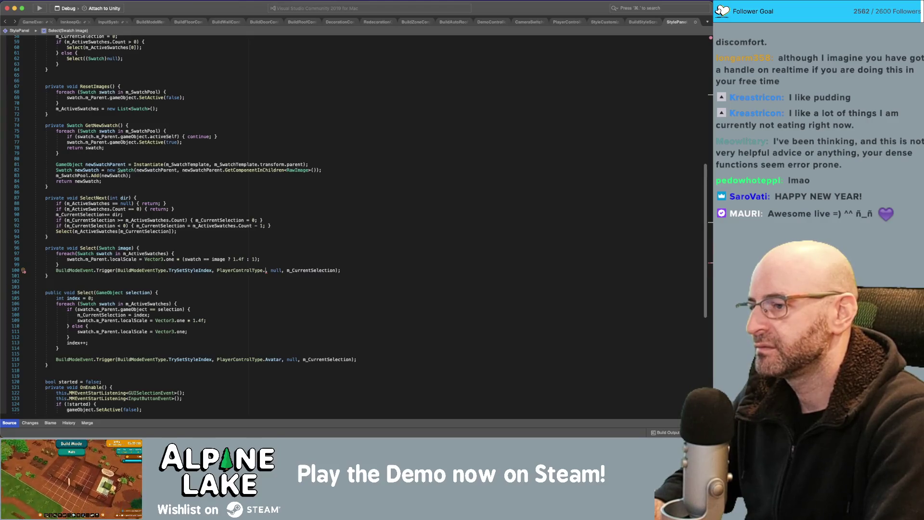
{"action": "type", "text": "avatar"}
{"action": "key", "text": "Return"}
{"action": "key", "text": "End"}
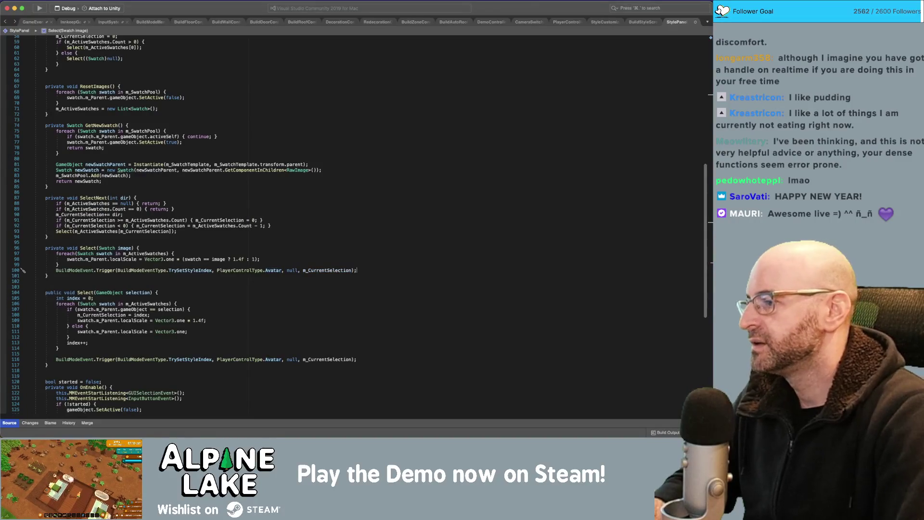
Create IEnumerator DelayedSetStyleTrigger() holding the trigger call after yield return new WaitForEndOfFrame().
{"action": "key", "text": "Down"}
{"action": "key", "text": "Return"}
{"action": "key", "text": "Return"}
{"action": "type", "text": "IEnu"}
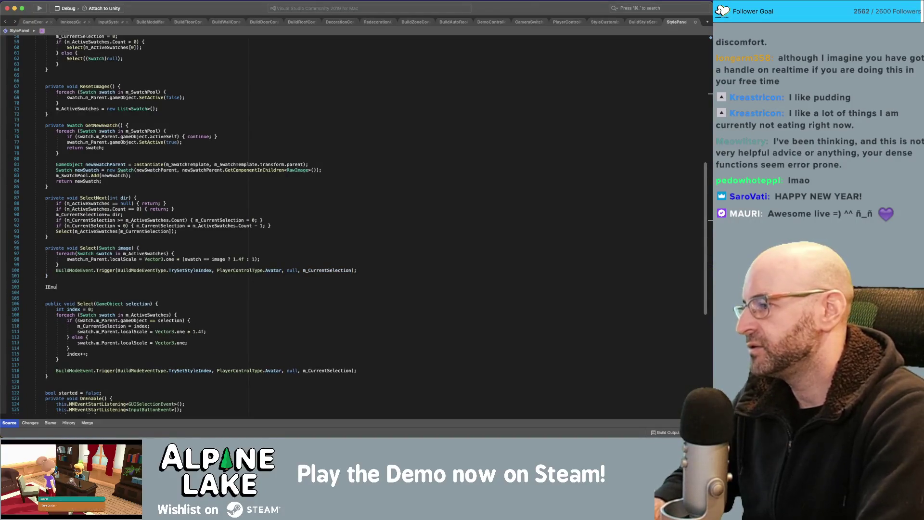
{"action": "type", "text": "merator"}
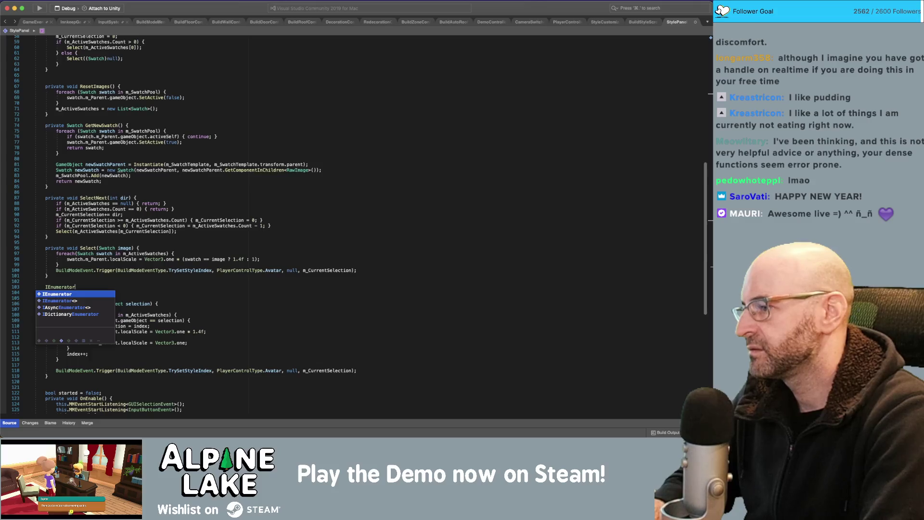
{"action": "type", "text": " Delayed"}
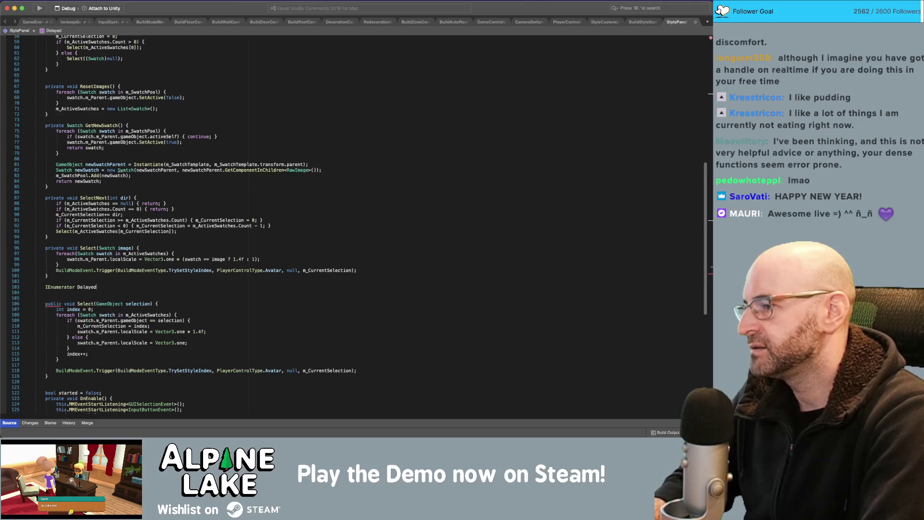
{"action": "type", "text": "SetStyleTr"}
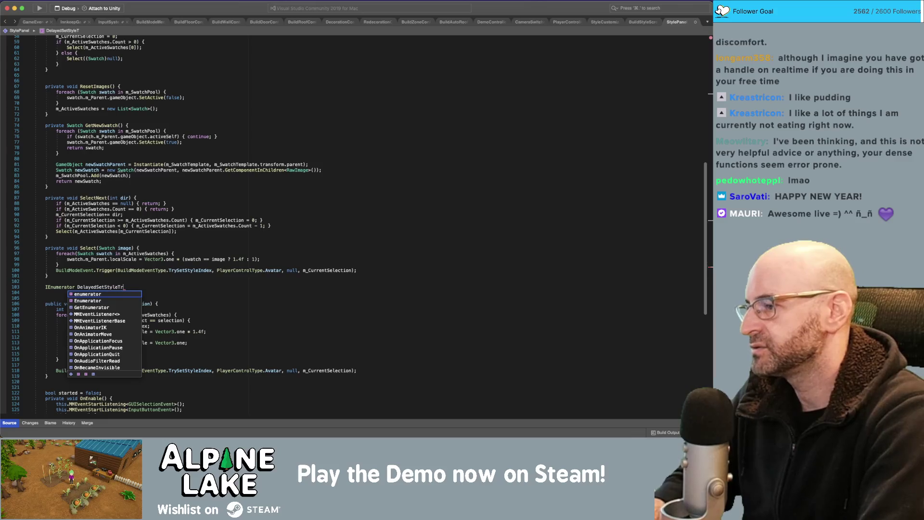
{"action": "type", "text": "igger("}
{"action": "key", "text": "Return"}
{"action": "left_click", "coordinate": [46, 281]}
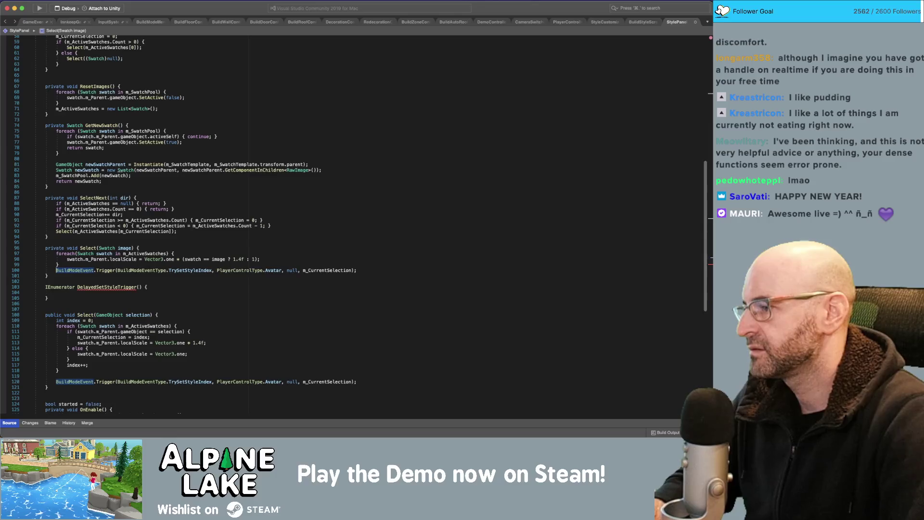
{"action": "key", "text": "alt+Down"}
{"action": "key", "text": "alt+Down"}
{"action": "key", "text": "alt+Down"}
{"action": "key", "text": "alt+Down"}
{"action": "key", "text": "Up"}
{"action": "type", "text": "yield return new WaitForEndOfFrame();"}
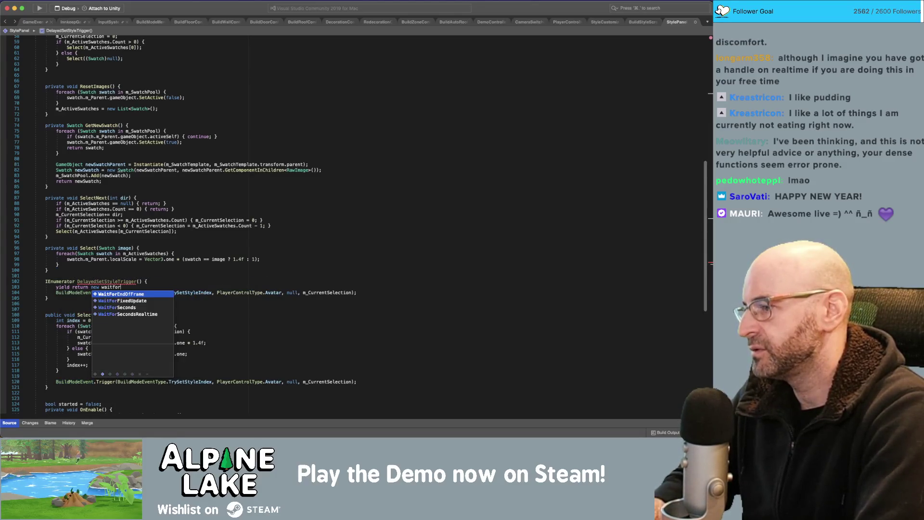
Call StartCoroutine(DelayedSetStyleTrigger()); after the swatch loop in Select, then switch to Unity.
{"action": "left_click", "coordinate": [58, 264]}
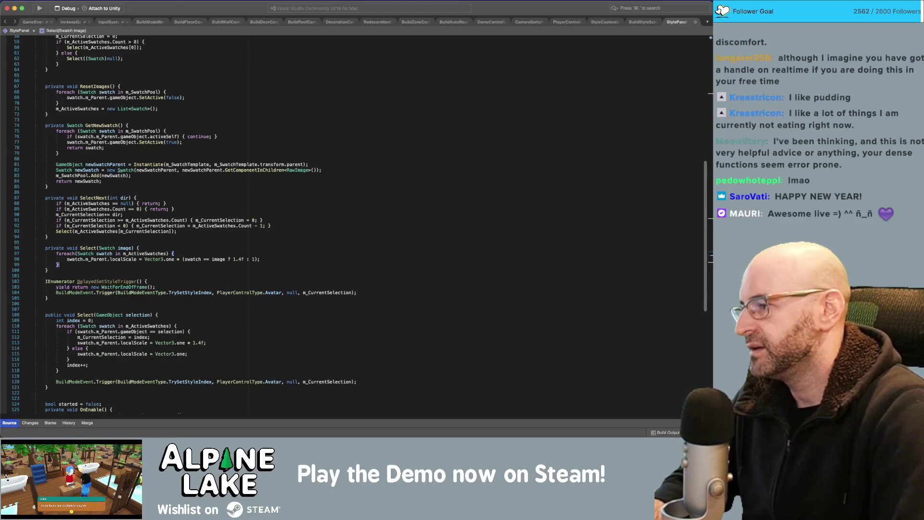
{"action": "key", "text": "Return"}
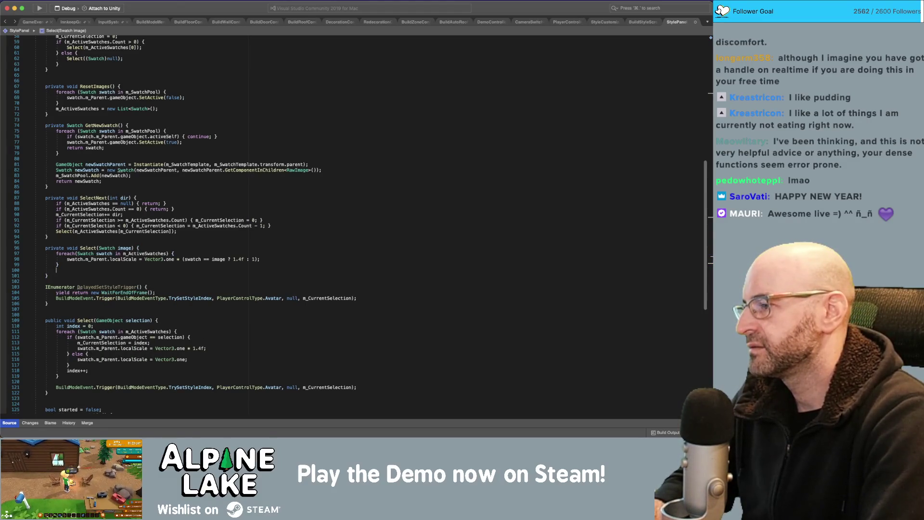
{"action": "type", "text": "StartCorou"}
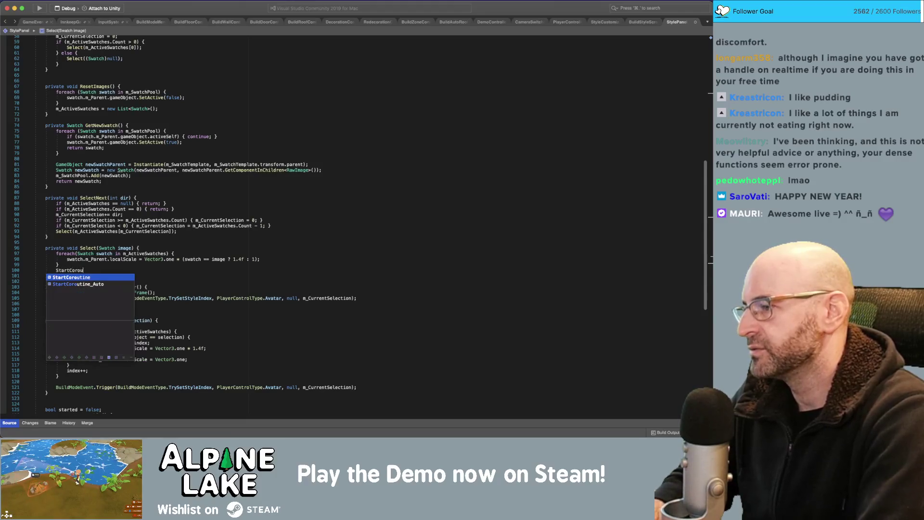
{"action": "type", "text": "tine(Delayed"}
{"action": "key", "text": "Return"}
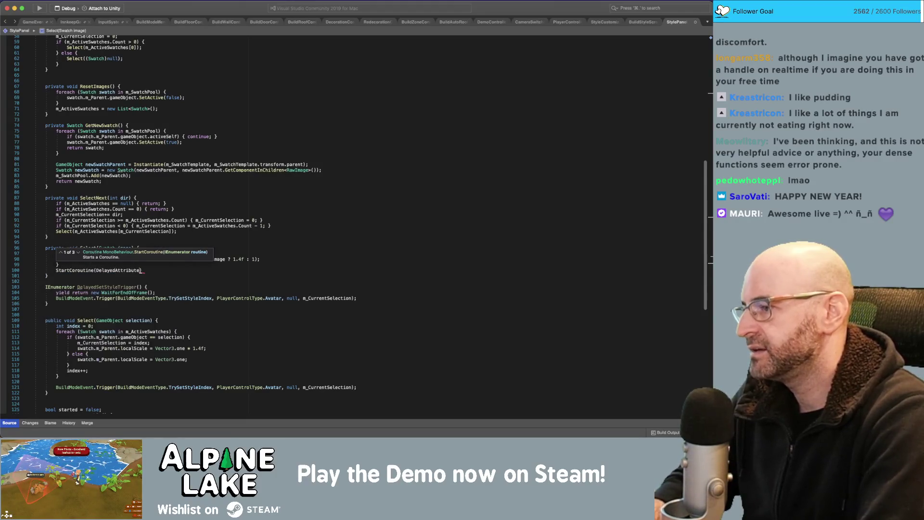
{"action": "type", "text": "DelayedSets"}
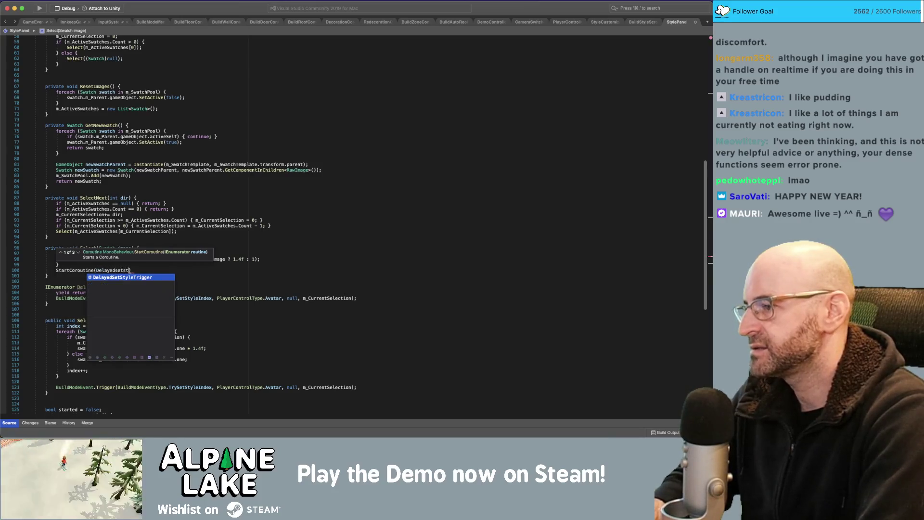
{"action": "key", "text": "Return"}
{"action": "type", "text": ");"}
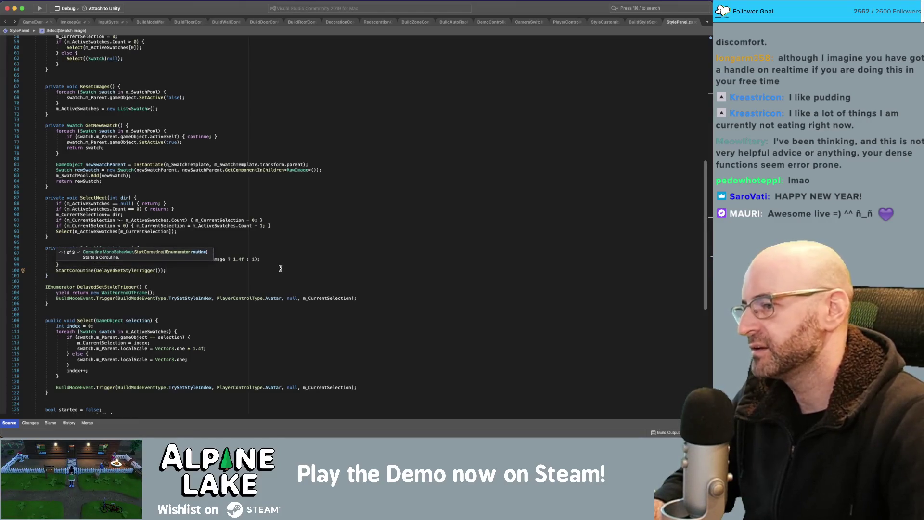
{"action": "key", "text": "Up"}
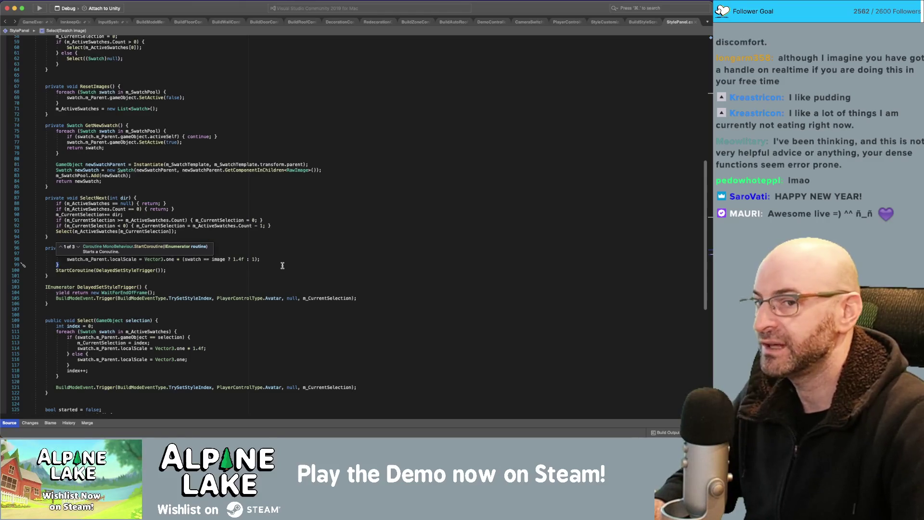
{"action": "key", "text": "Escape"}
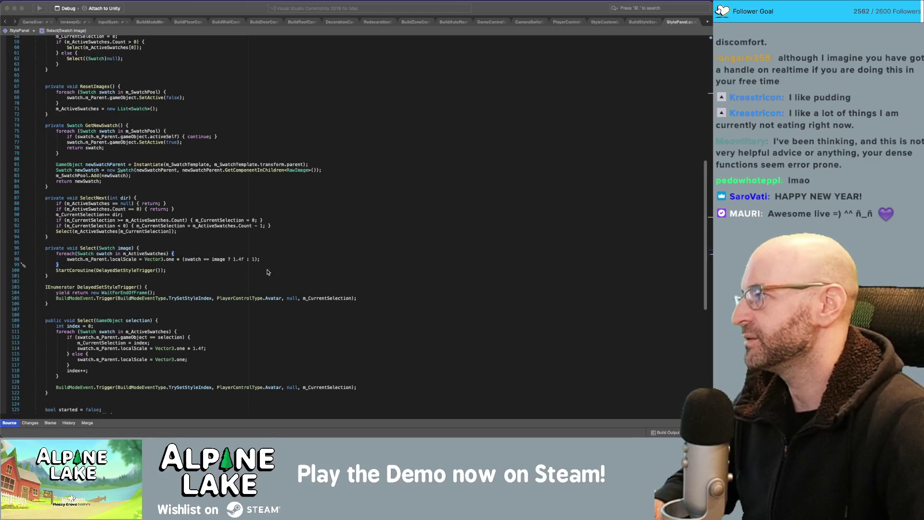
{"action": "key", "text": "super+Tab"}
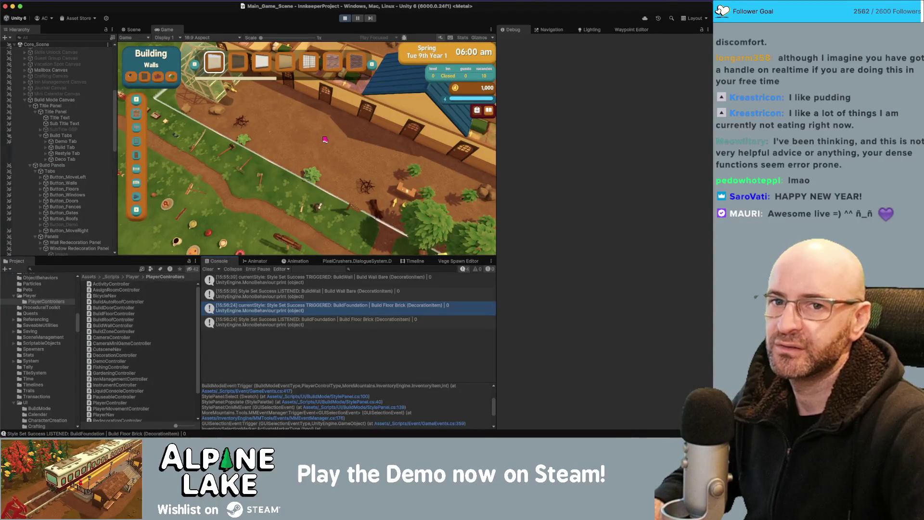
Bring the Unity editor back into focus and stop the running game.
{"action": "key", "text": "super+Tab"}
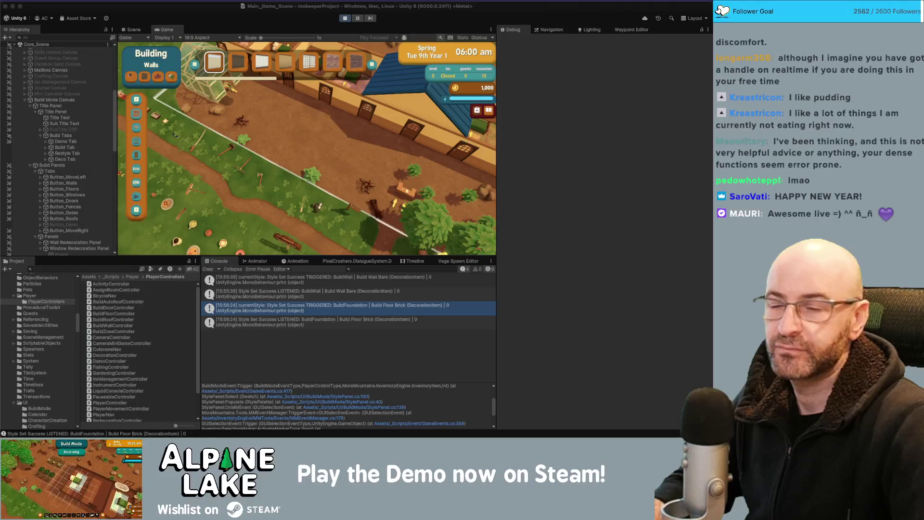
{"action": "left_click", "coordinate": [269, 20]}
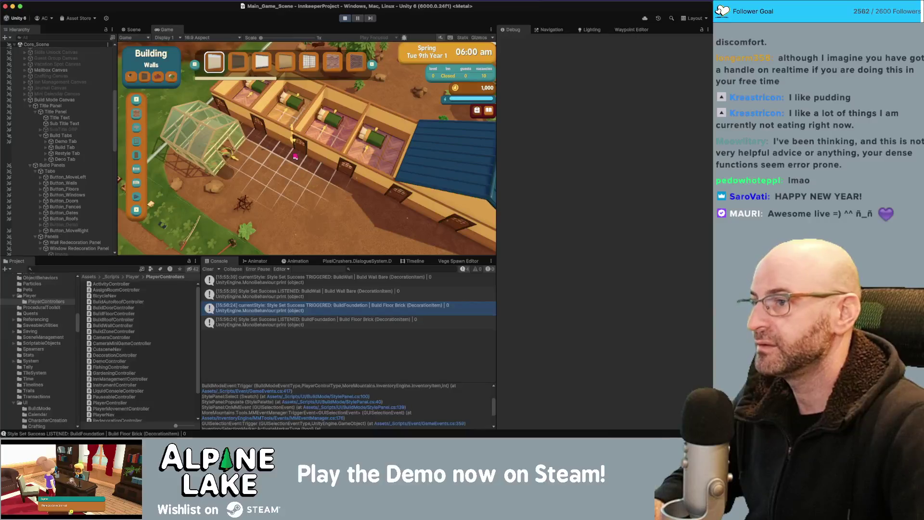
{"action": "left_click", "coordinate": [345, 19]}
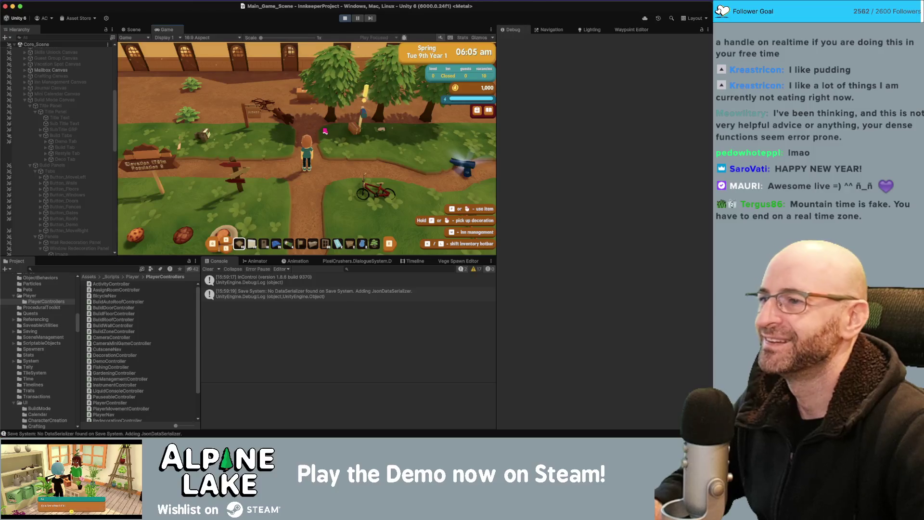
Walk the character with A and W, enter build mode with B, then stop playing.
{"action": "key", "text": "a"}
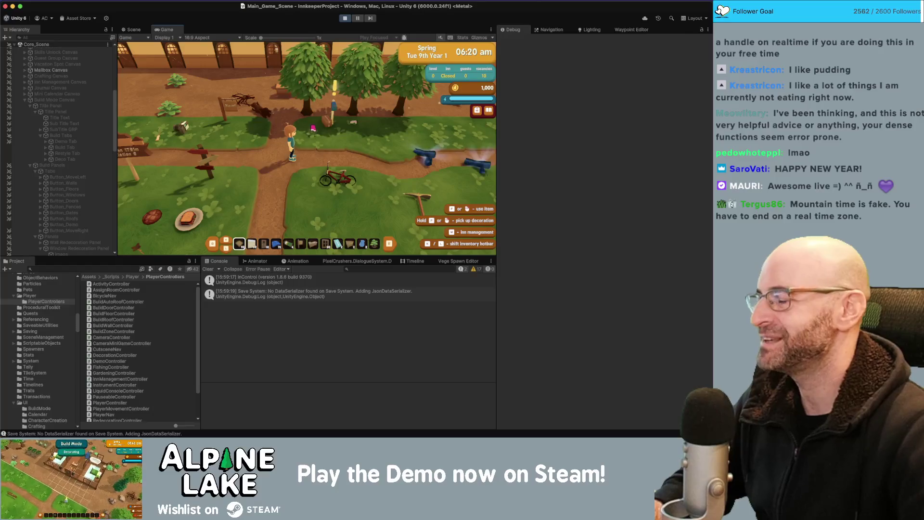
{"action": "key", "text": "w"}
{"action": "key", "text": "w"}
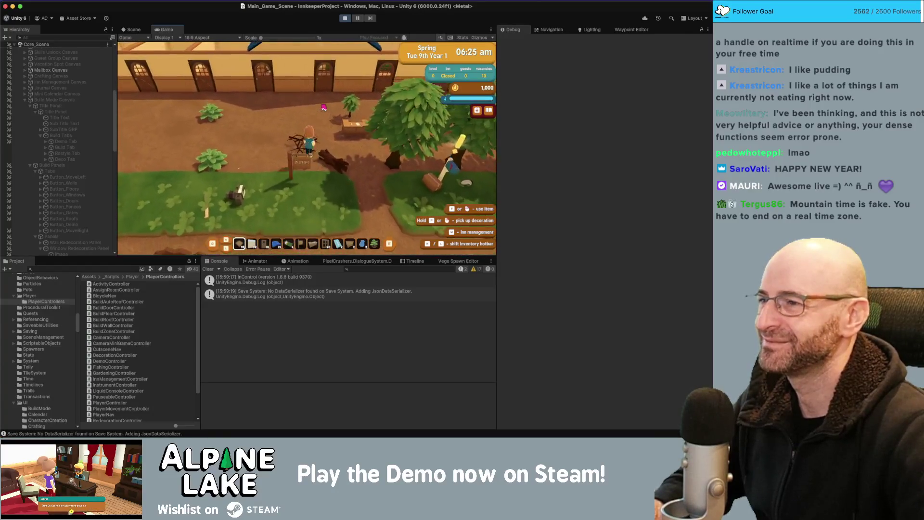
{"action": "key", "text": "b"}
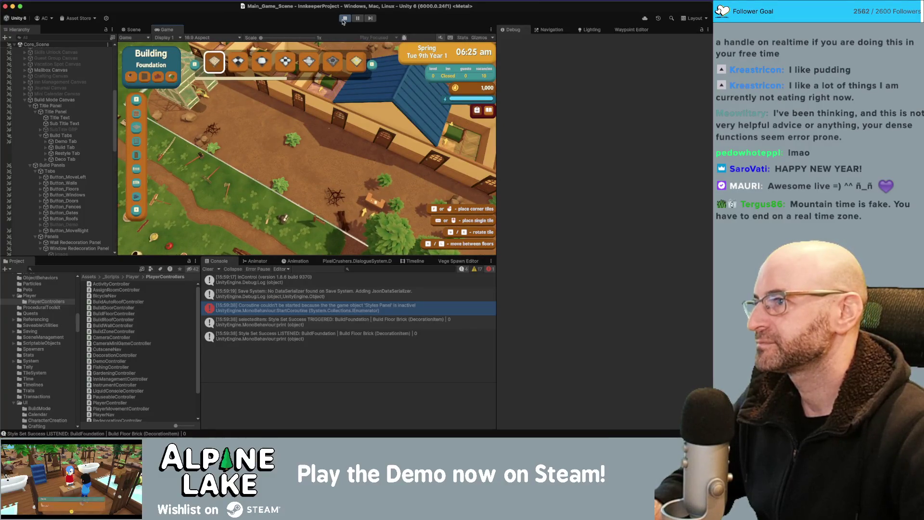
{"action": "left_click", "coordinate": [344, 20]}
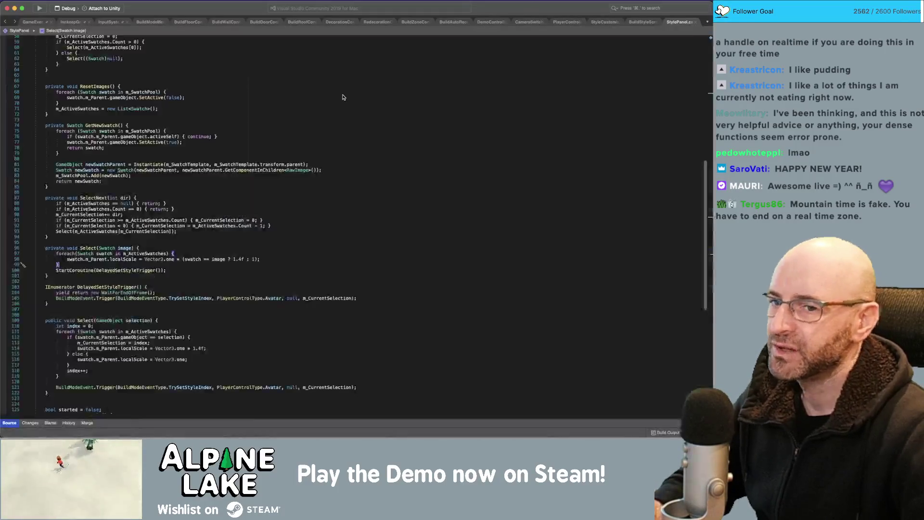
Add an if (gameObject.activeSelf) condition above the StartCoroutine call in Select.
{"action": "left_click", "coordinate": [320, 292]}
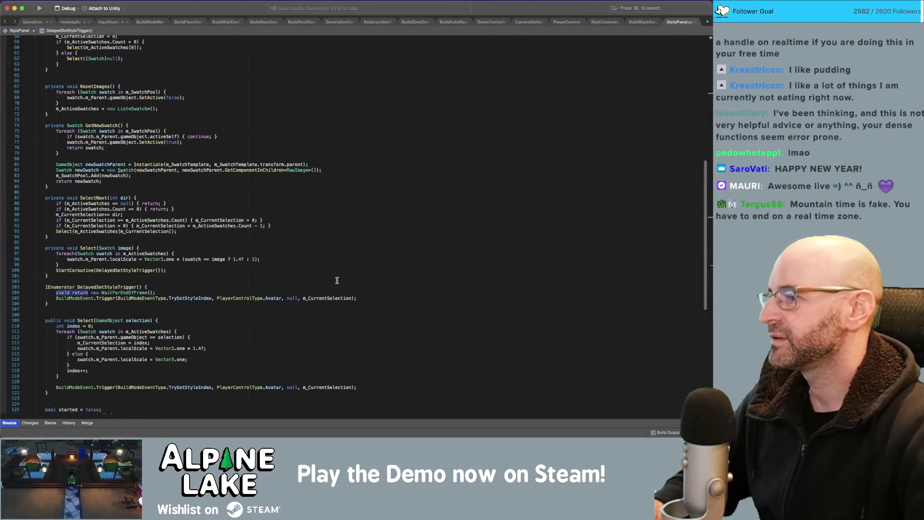
{"action": "left_click", "coordinate": [333, 264]}
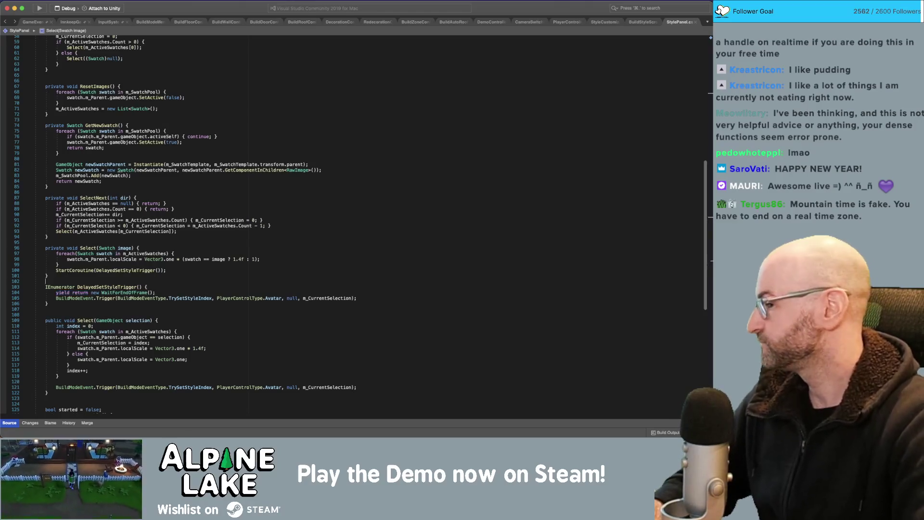
{"action": "key", "text": "Return"}
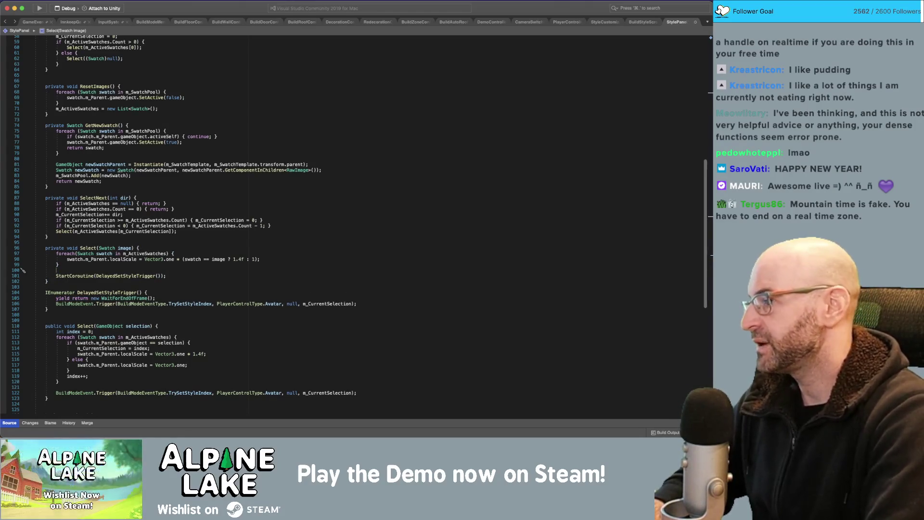
{"action": "type", "text": "if("}
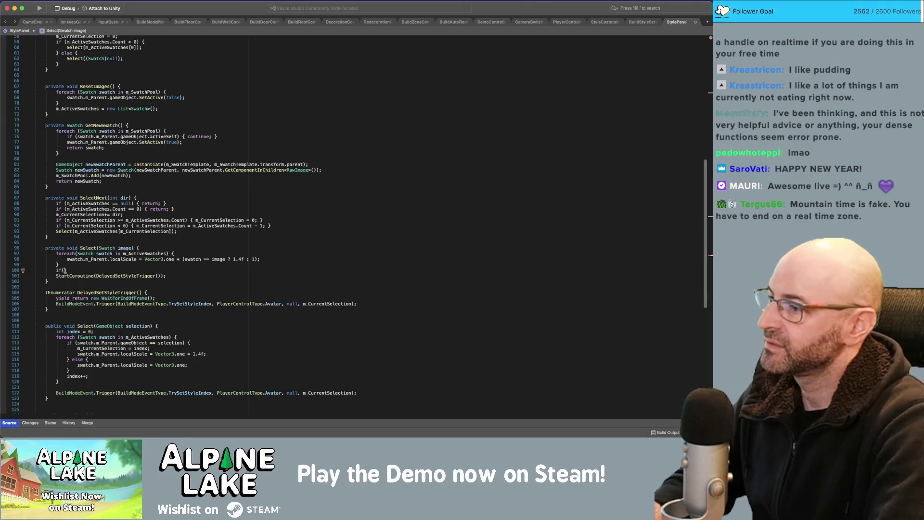
{"action": "type", "text": "m_"}
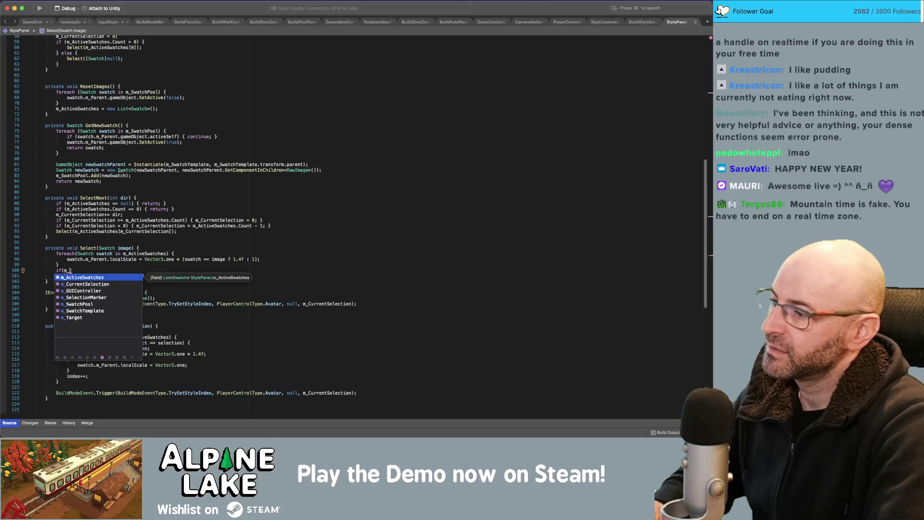
{"action": "key", "text": "BackSpace"}
{"action": "key", "text": "BackSpace"}
{"action": "type", "text": "gameObject."}
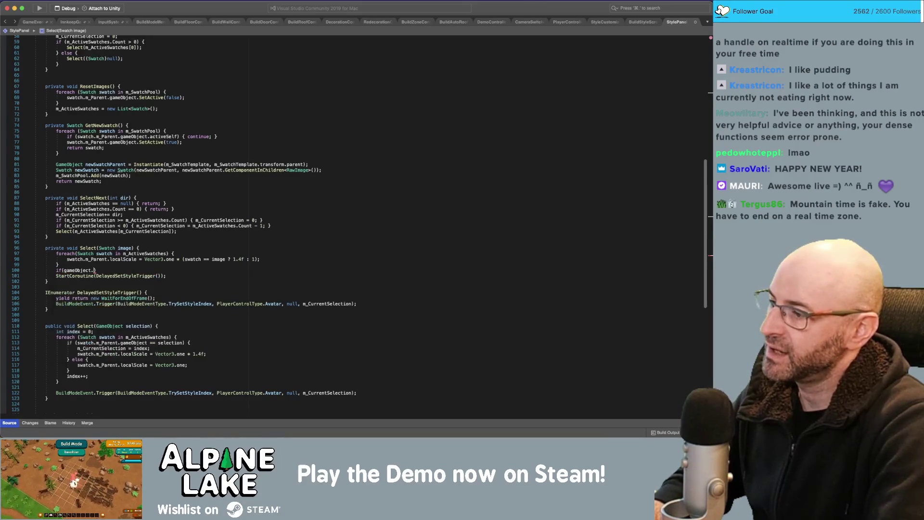
{"action": "type", "text": "iv"}
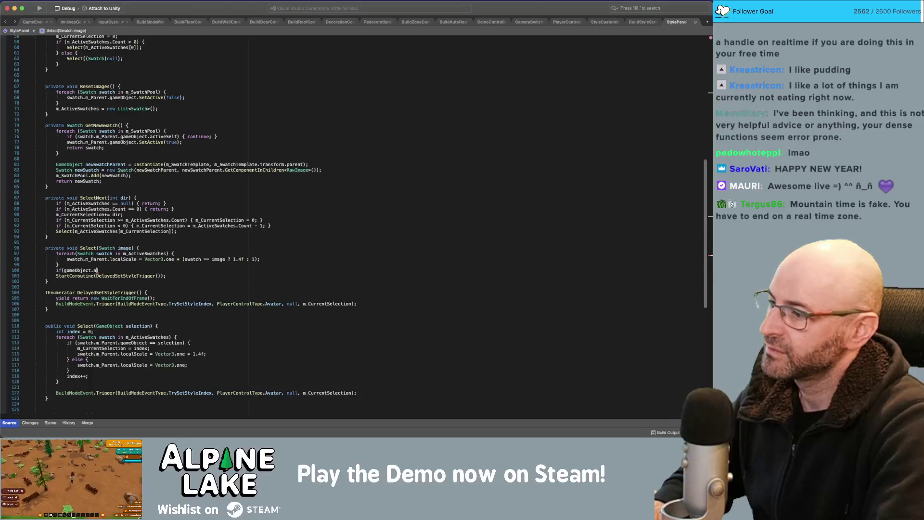
{"action": "type", "text": "iveS"}
{"action": "key", "text": "Return"}
Move the StartCoroutine call inside the if block's braces, then switch back to Unity.
{"action": "type", "text": "{"}
{"action": "key", "text": "Return"}
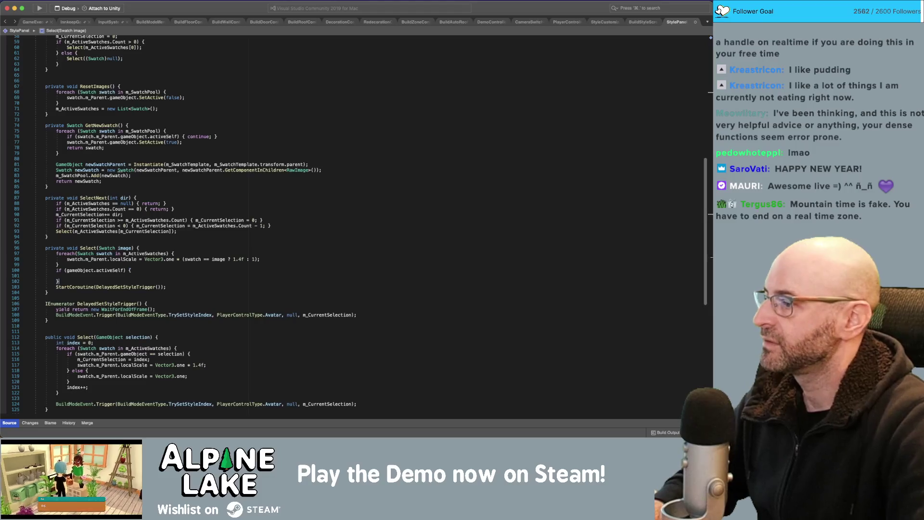
{"action": "key", "text": "alt+Up"}
{"action": "key", "text": "alt+Up"}
{"action": "key", "text": "Down"}
{"action": "key", "text": "BackSpace"}
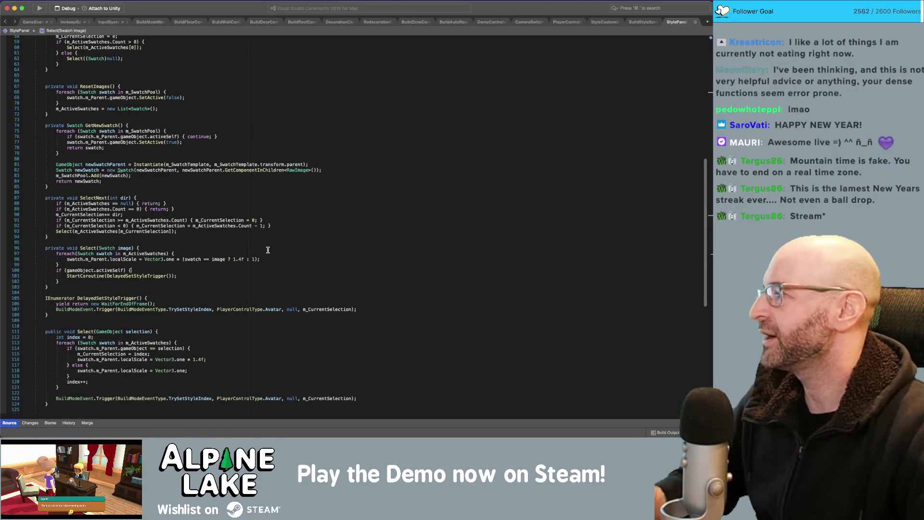
{"action": "left_click", "coordinate": [263, 270]}
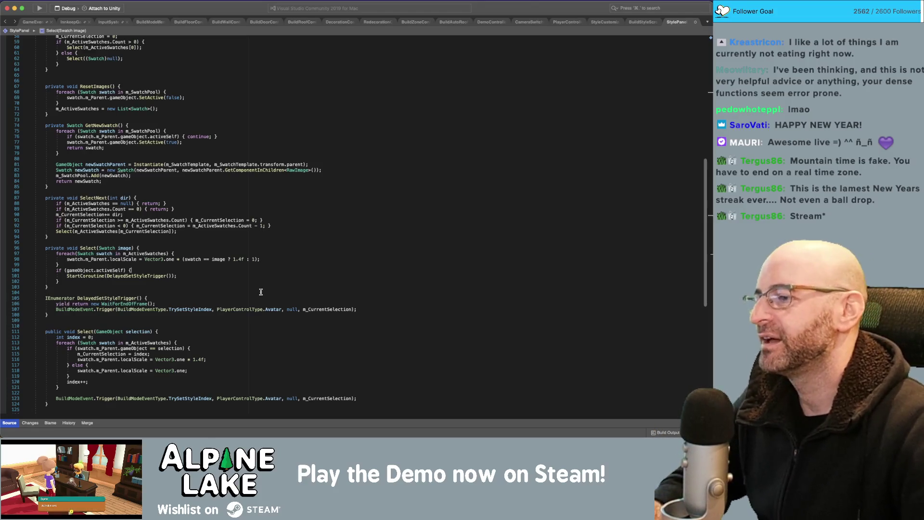
{"action": "left_click", "coordinate": [208, 275]}
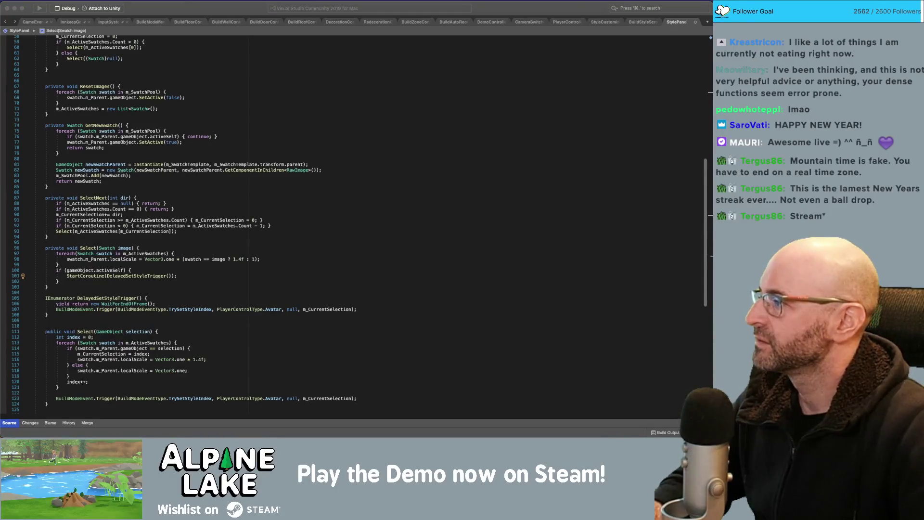
{"action": "key", "text": "Up"}
{"action": "key", "text": "Up"}
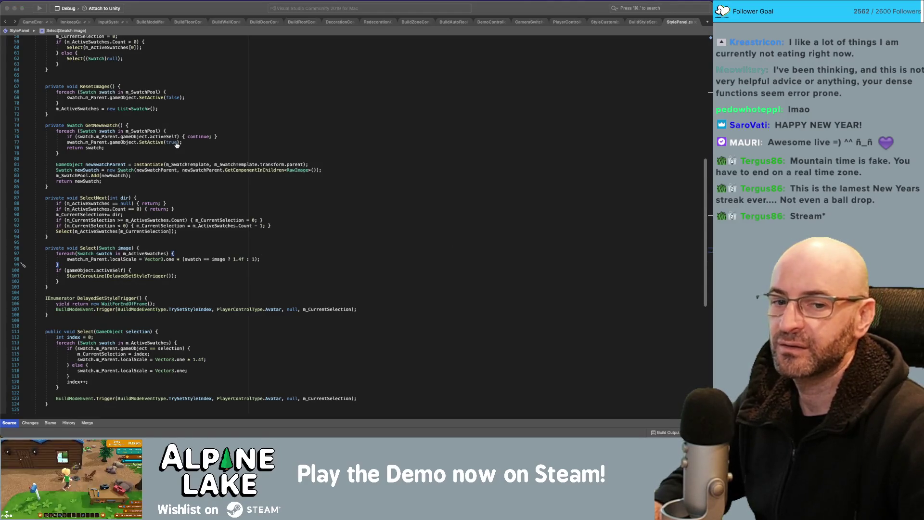
{"action": "key", "text": "super+Tab"}
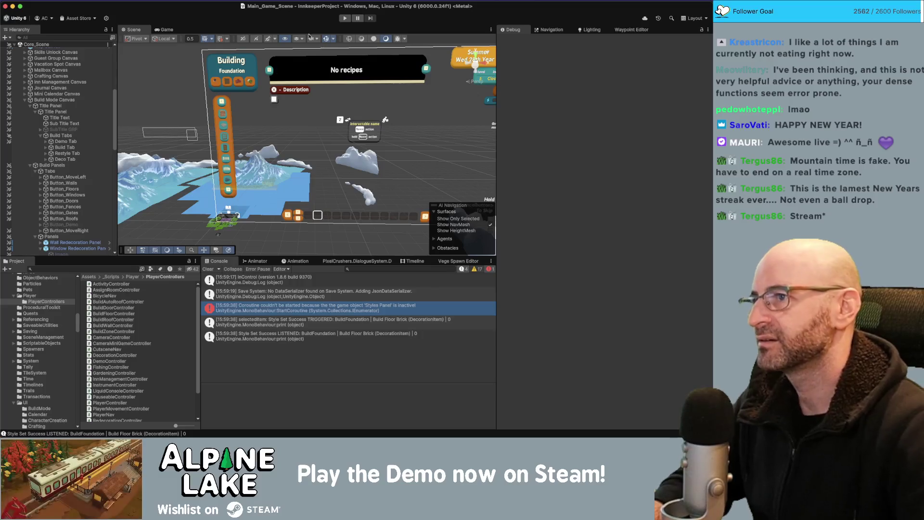
Play, enter build mode, select Build Mode Canvas, switch to Walls, clear the Console, then Foundation.
{"action": "left_click", "coordinate": [344, 19]}
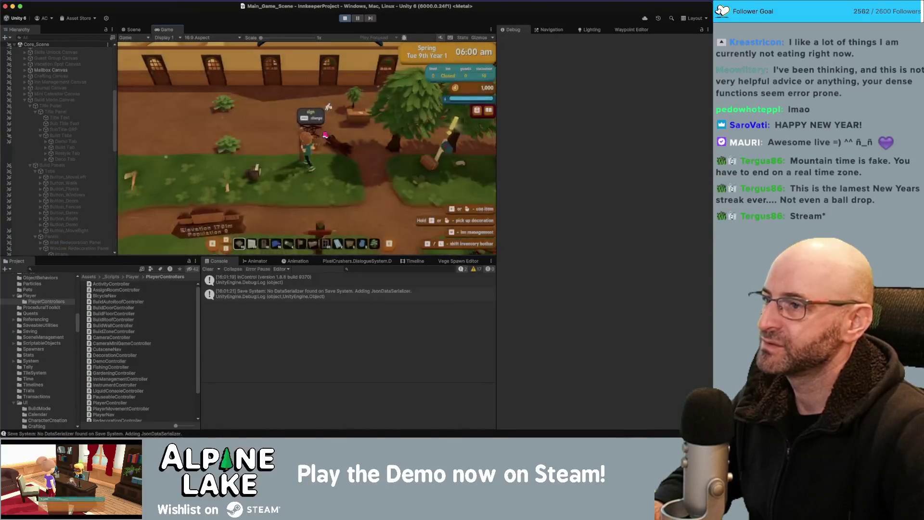
{"action": "key", "text": "b"}
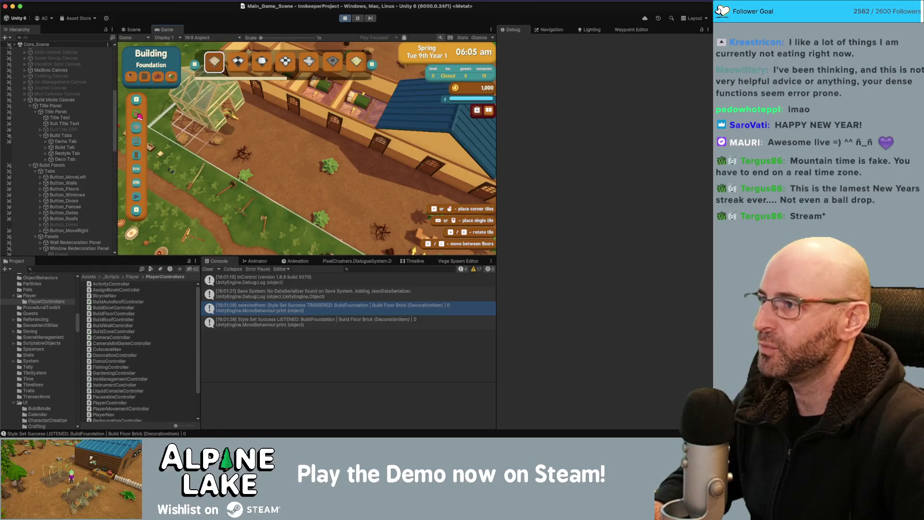
{"action": "left_click", "coordinate": [53, 100]}
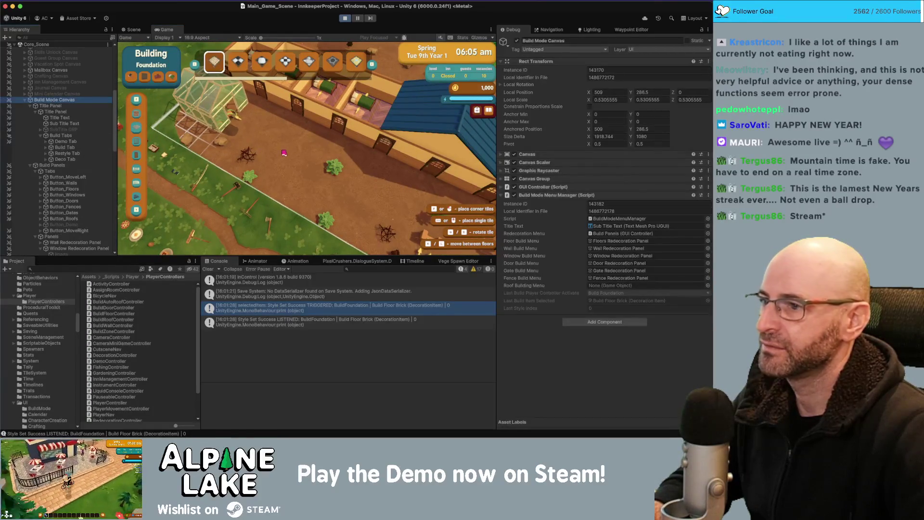
{"action": "left_click", "coordinate": [136, 115]}
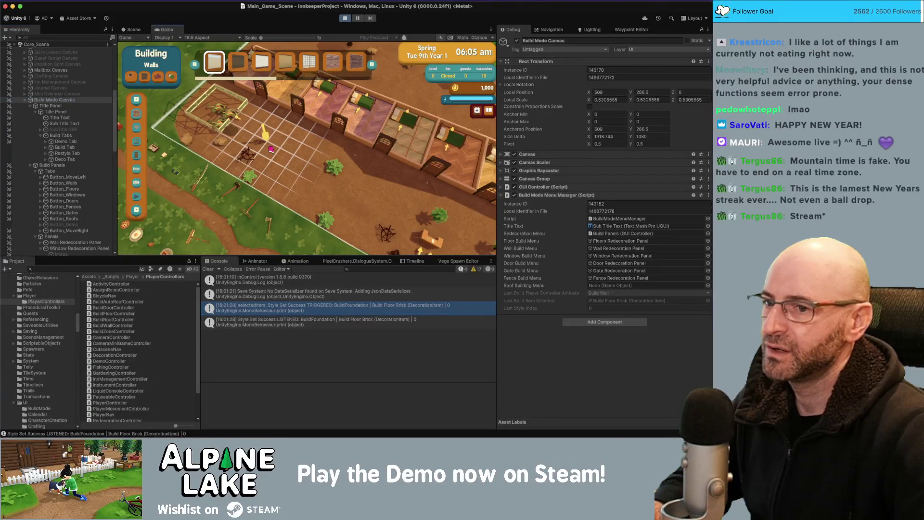
{"action": "left_click", "coordinate": [208, 269]}
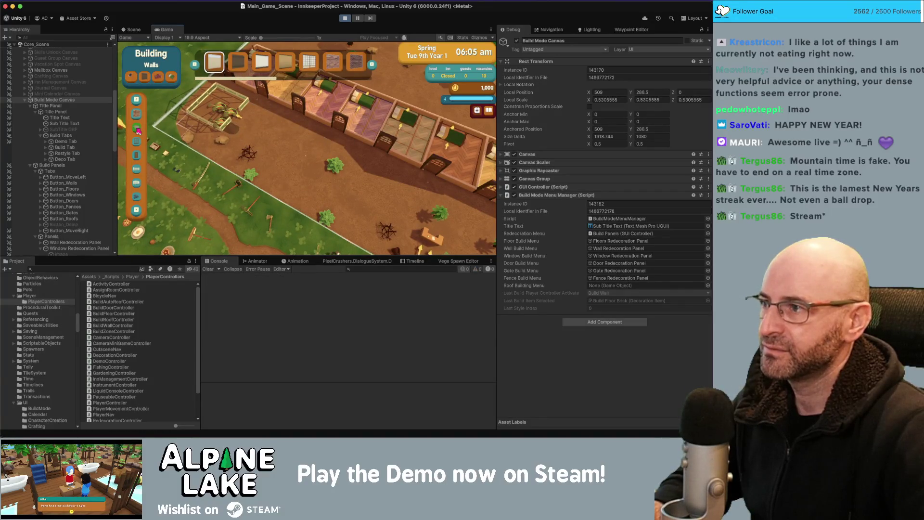
{"action": "left_click", "coordinate": [137, 129]}
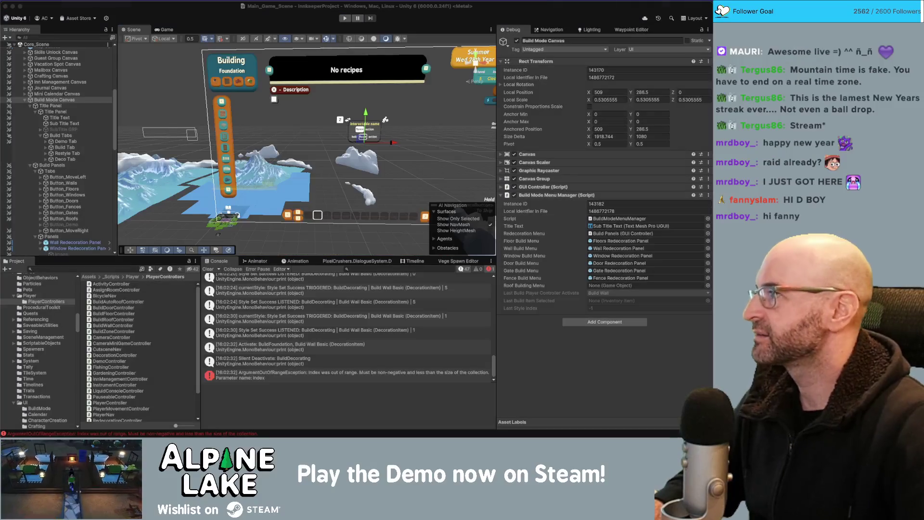